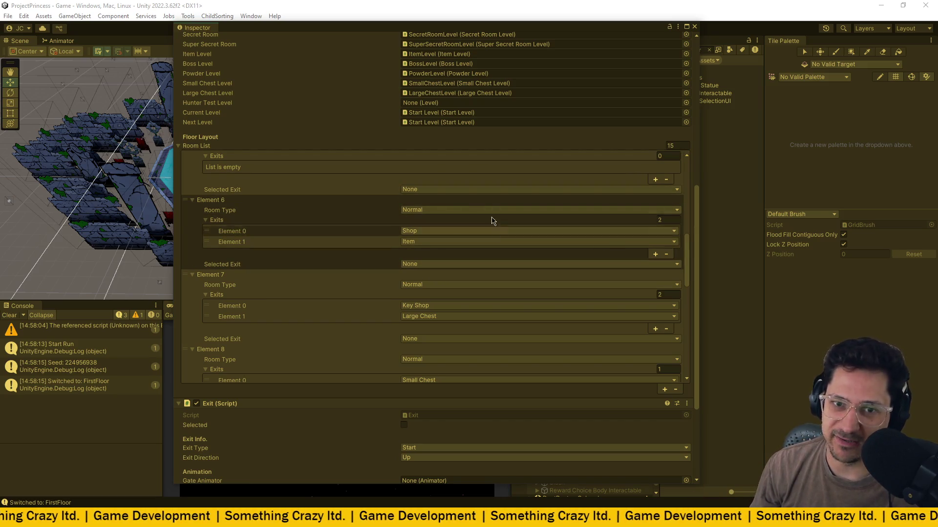
# Dock the floating Inspector into the right side of the main Unity layout.
pyautogui.scroll(-10, 379, 220)
pyautogui.scroll(-8, 337, 300)
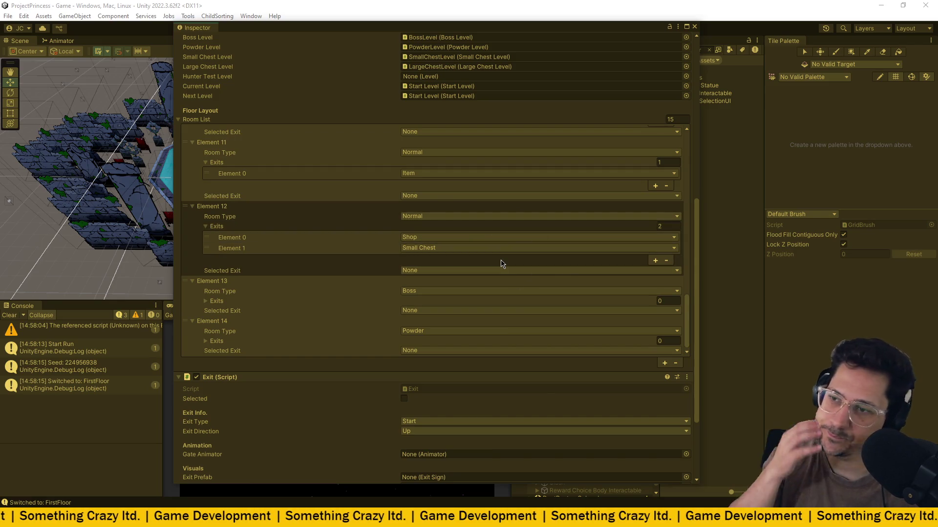
pyautogui.scroll(2, 461, 276)
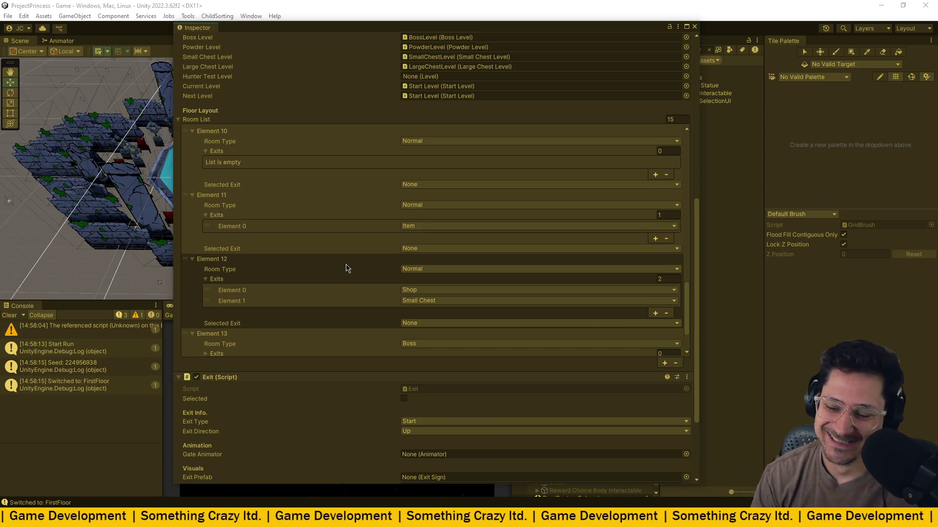
pyautogui.scroll(10, 415, 250)
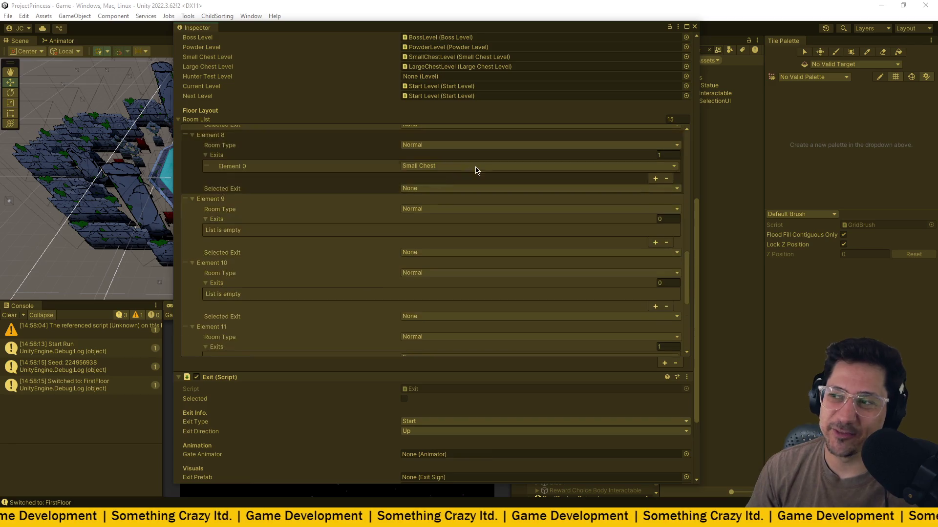
pyautogui.scroll(10, 547, 229)
pyautogui.scroll(5, 320, 237)
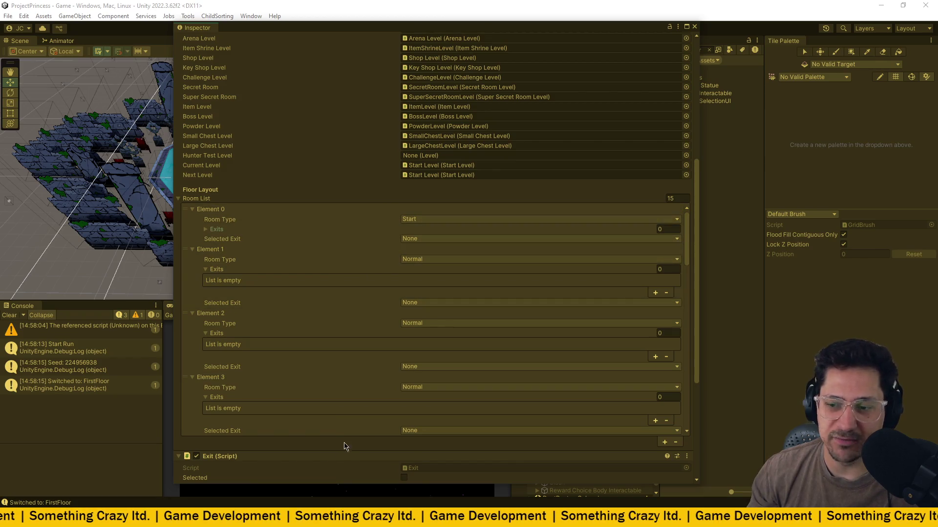
pyautogui.moveTo(196, 33)
pyautogui.mouseDown()
pyautogui.moveTo(723, 101)
pyautogui.moveTo(792, 69)
pyautogui.moveTo(776, 47)
pyautogui.moveTo(779, 87)
pyautogui.moveTo(772, 43)
pyautogui.mouseUp()
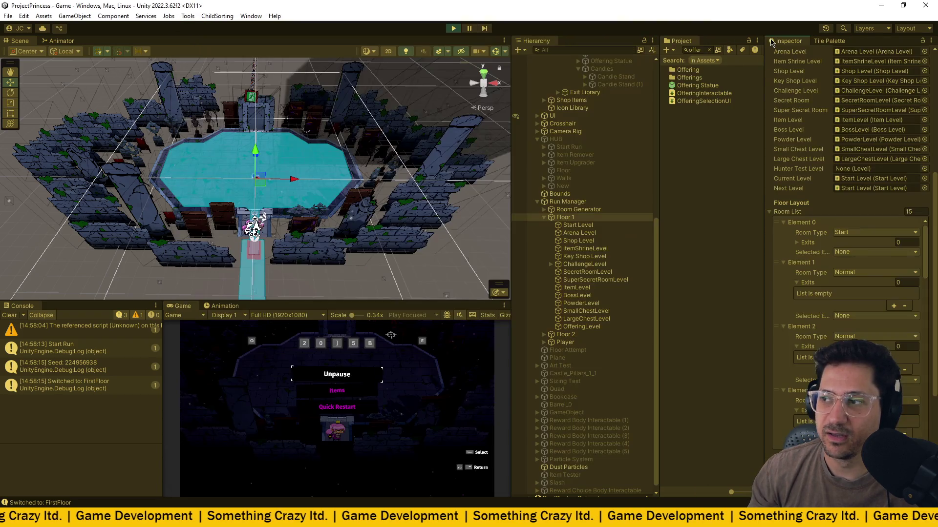
# Stop play mode and switch to the Floor.cs script in VS Code.
pyautogui.scroll(3, 802, 224)
pyautogui.scroll(3, 802, 224)
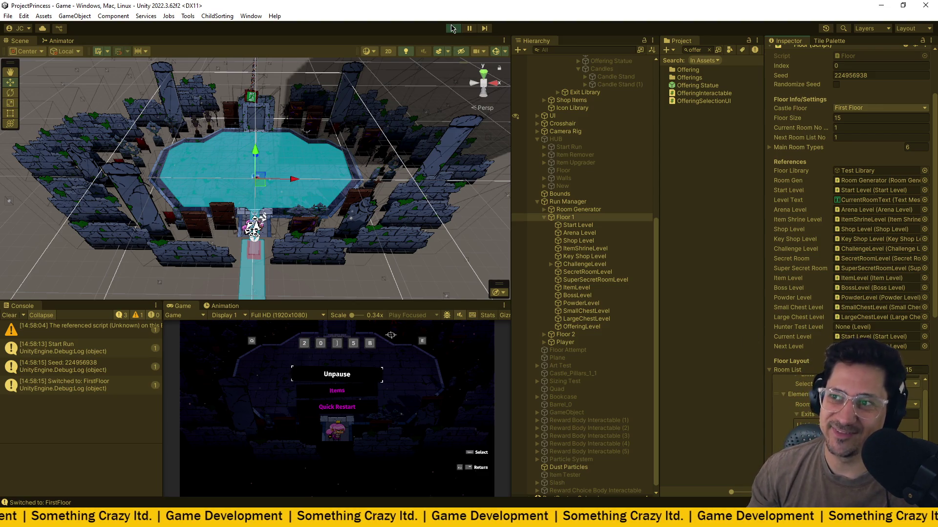
pyautogui.click(452, 28)
pyautogui.hotkey('alt', 'Tab')
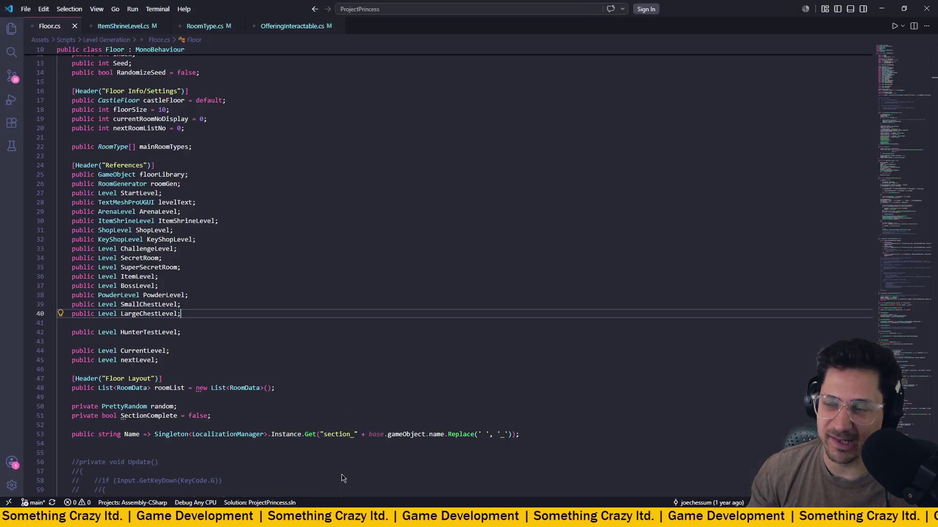
# Open RoomData.cs by searching 'roomd' in Quick Open.
pyautogui.click(385, 9)
pyautogui.write('room')
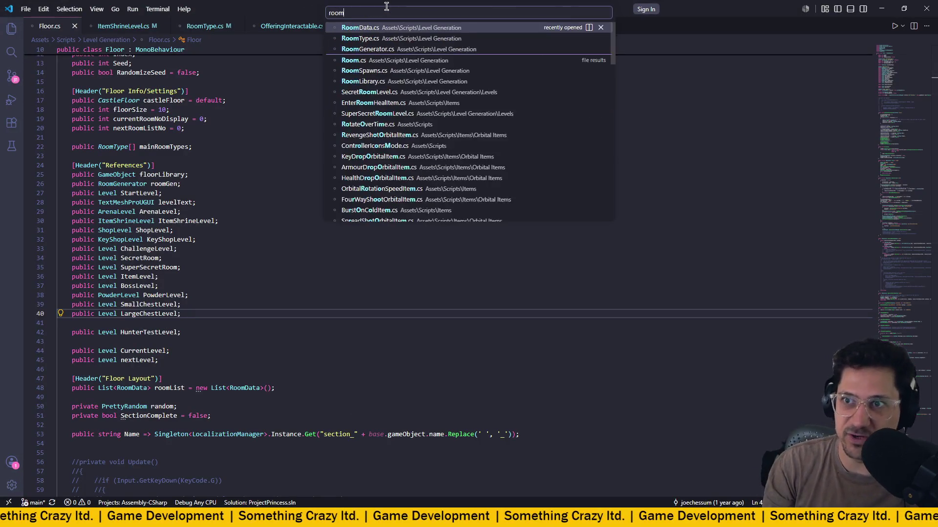
pyautogui.write('da')
pyautogui.press('Return')
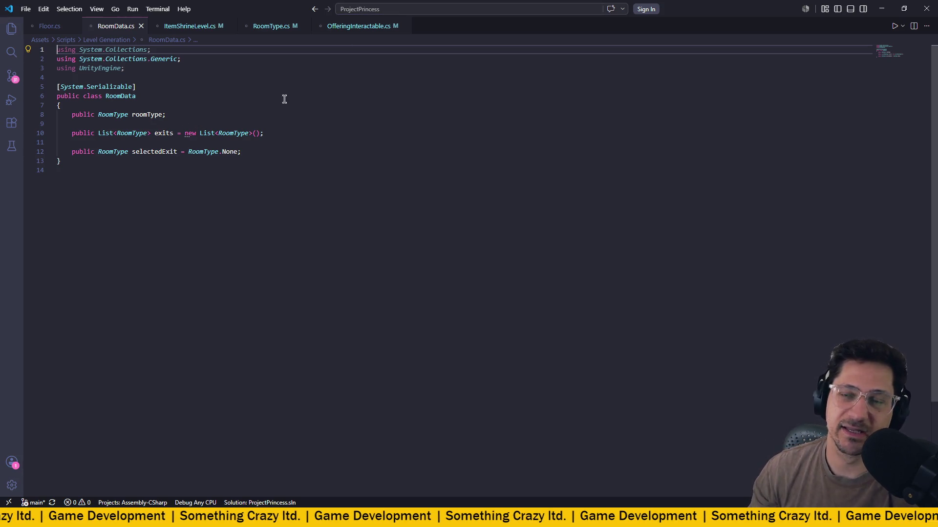
# Highlight the roomType, exits list and selectedExit field declarations in turn.
pyautogui.click(195, 123)
pyautogui.moveTo(71, 114); pyautogui.dragTo(222, 114)
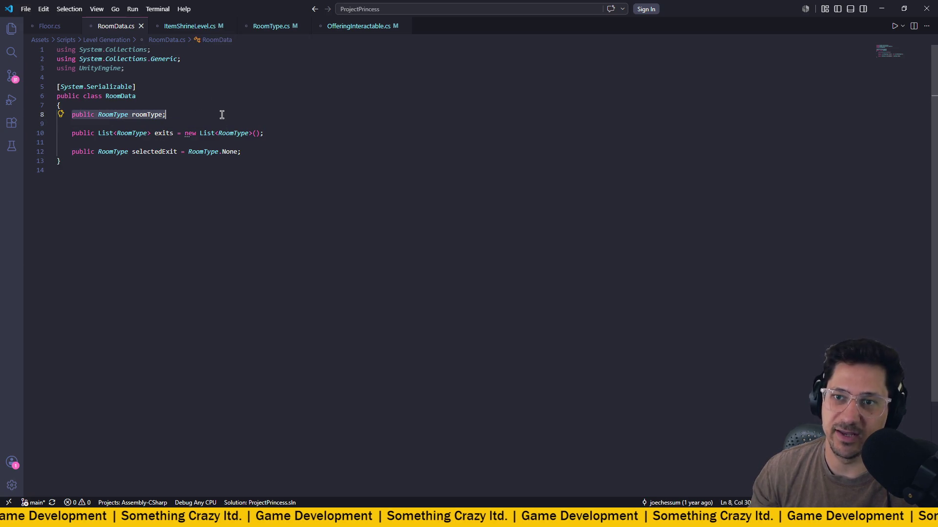
pyautogui.moveTo(71, 132); pyautogui.dragTo(285, 131)
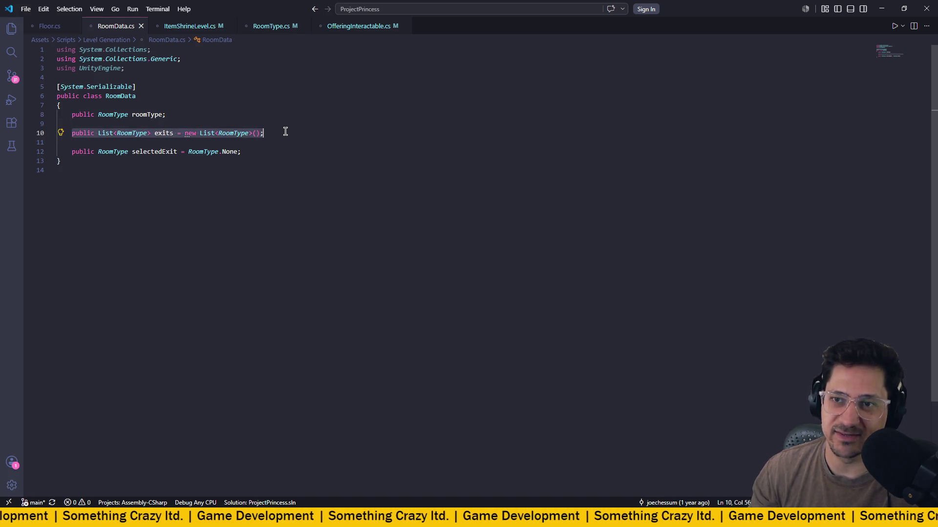
pyautogui.moveTo(71, 151); pyautogui.dragTo(283, 149)
pyautogui.click(283, 149)
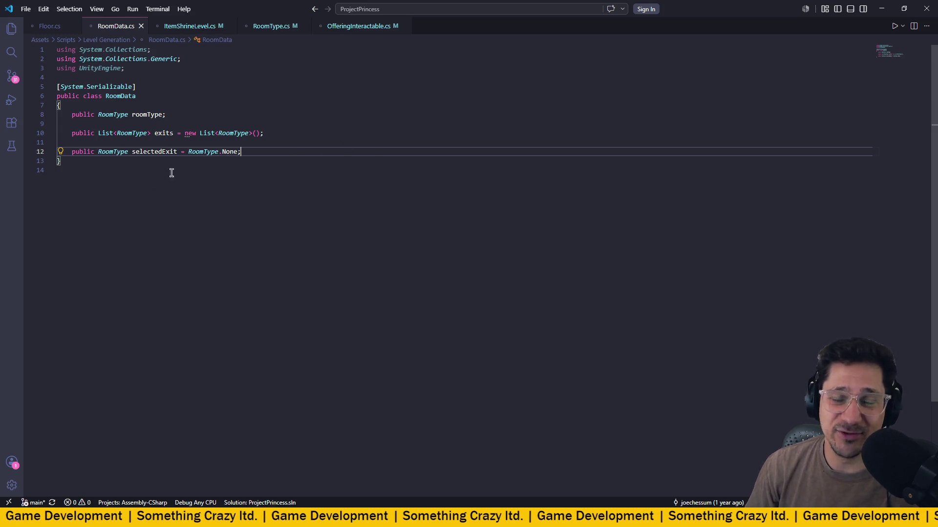
# Close the RoomData.cs tab to return to Floor.cs.
pyautogui.middleClick(103, 26)
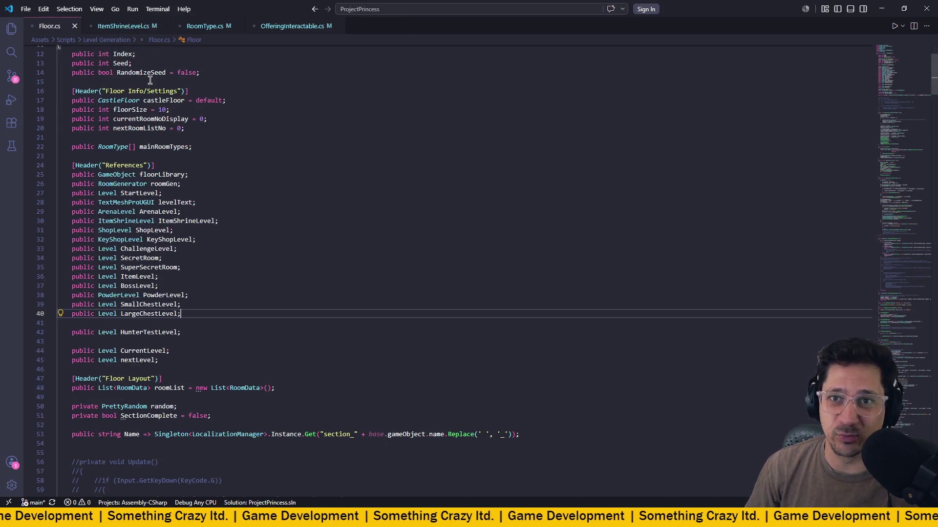
# Scroll through Floor.cs's floor-plan code, then bring up OfferingInteractable.cs.
pyautogui.scroll(-2, 281, 157)
pyautogui.scroll(-9, 476, 279)
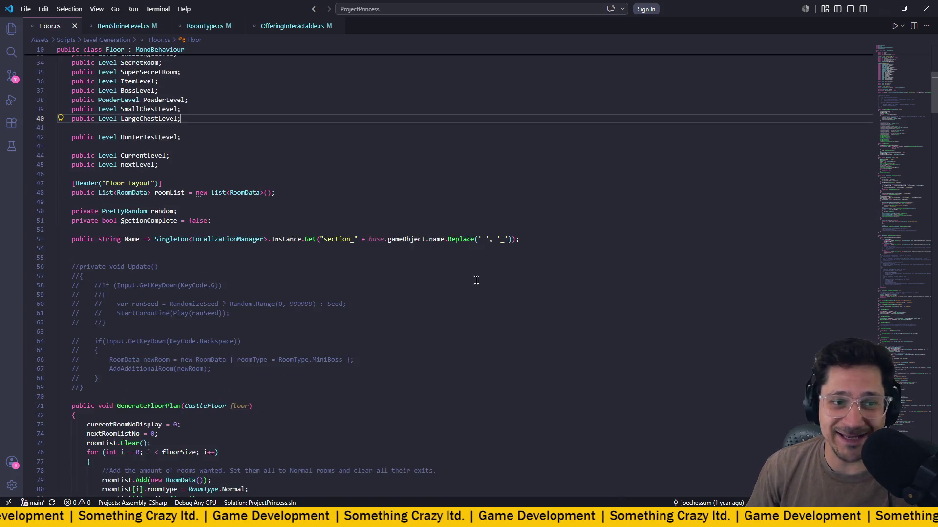
pyautogui.scroll(13, 464, 261)
pyautogui.scroll(4, 460, 265)
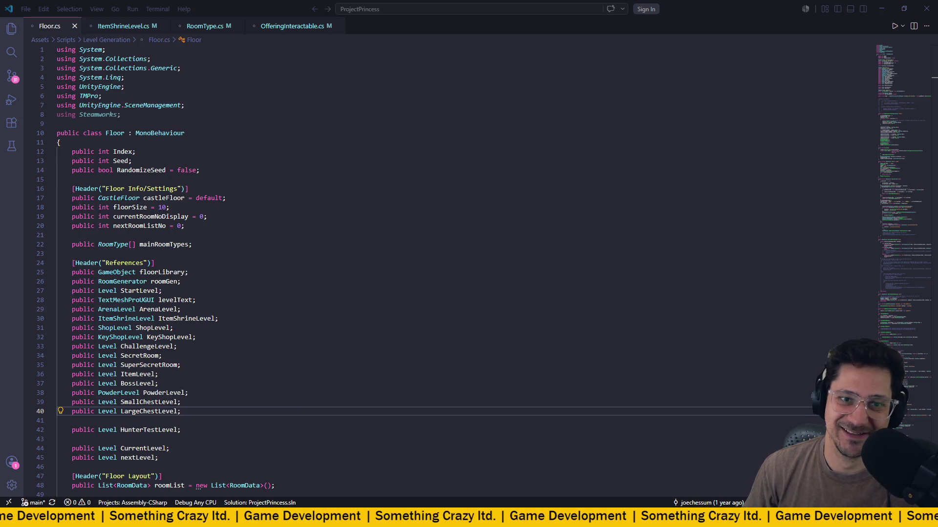
pyautogui.click(374, 152)
pyautogui.scroll(-5, 371, 190)
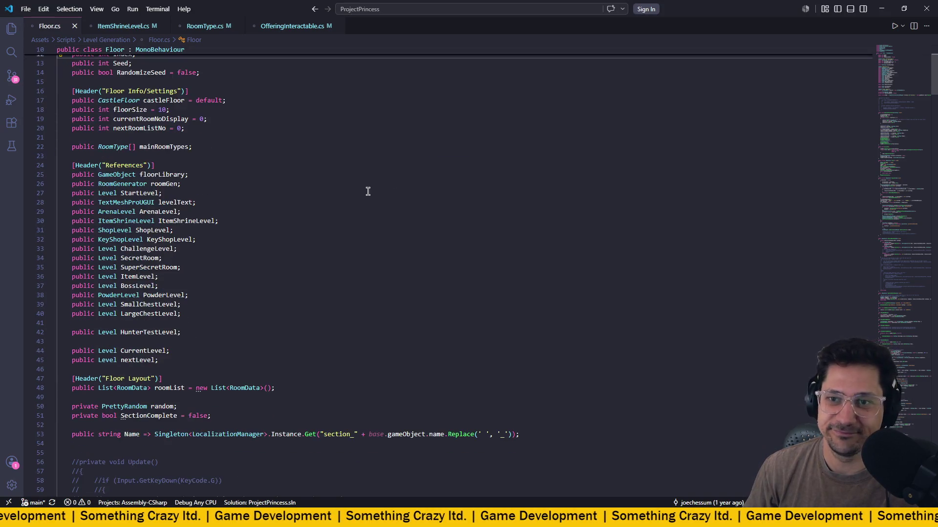
pyautogui.scroll(-6, 364, 188)
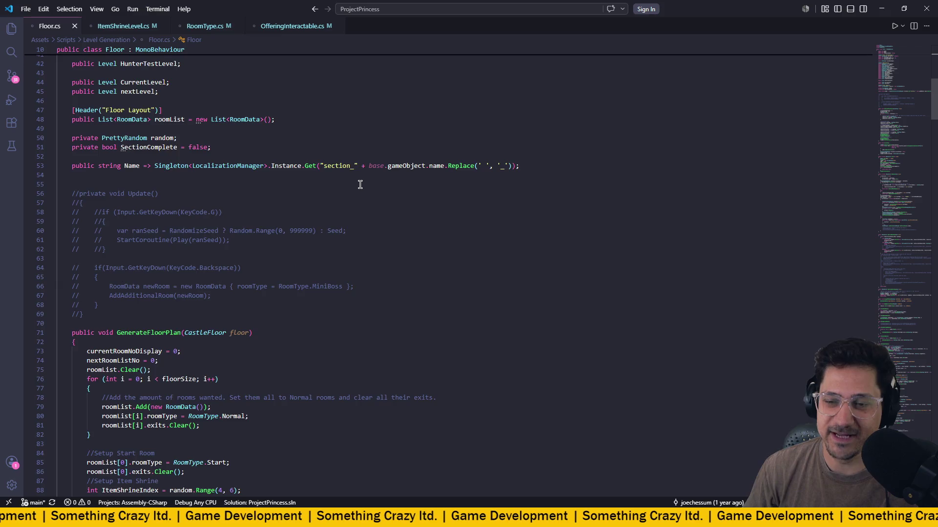
pyautogui.scroll(-15, 359, 183)
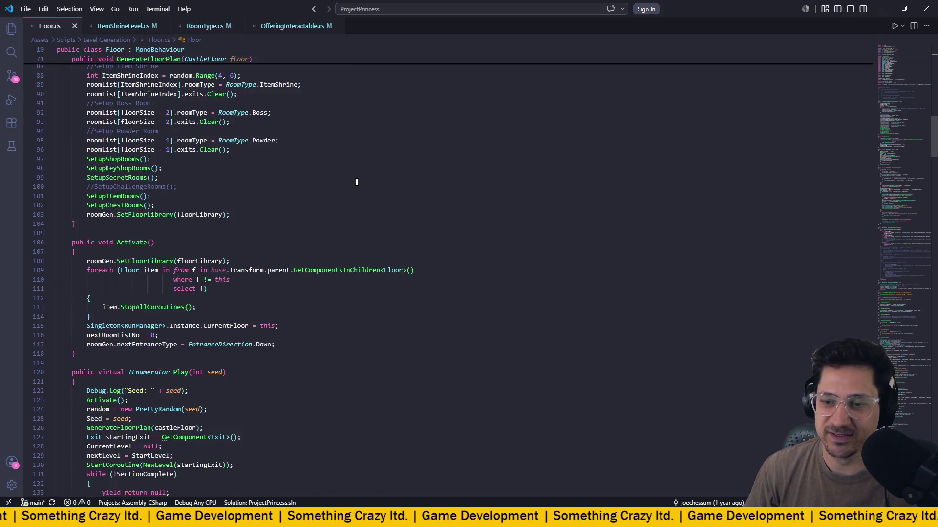
pyautogui.scroll(-3, 356, 183)
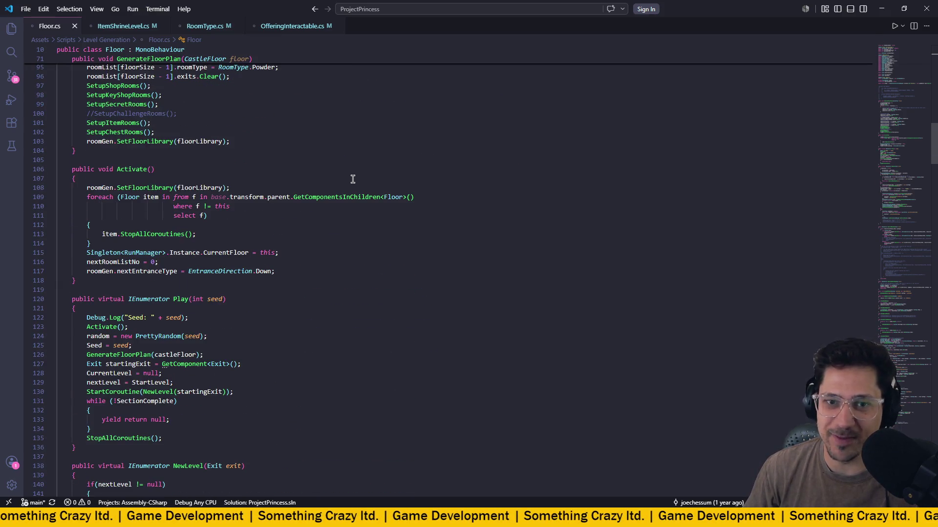
pyautogui.click(280, 28)
# Show ItemShrineLevel.cs, then return to Unity and start play mode.
pyautogui.click(122, 26)
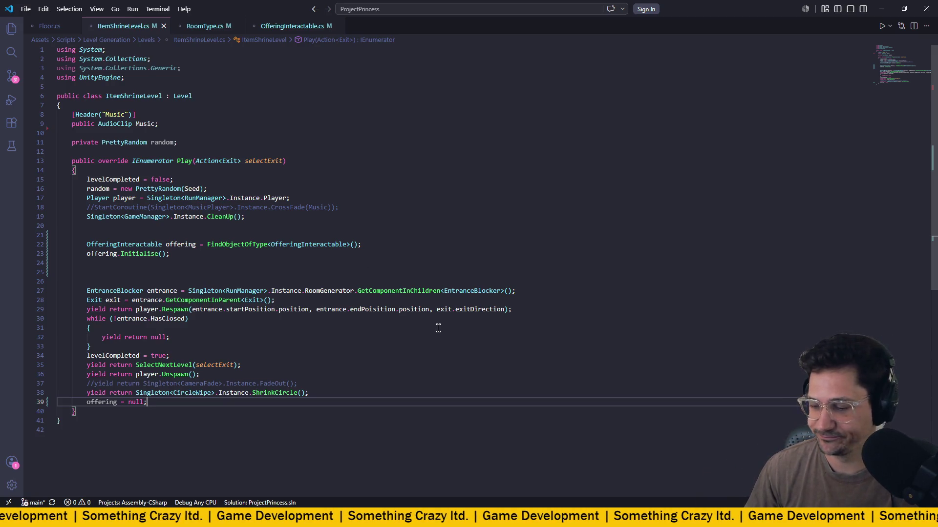
pyautogui.hotkey('alt', 'Tab')
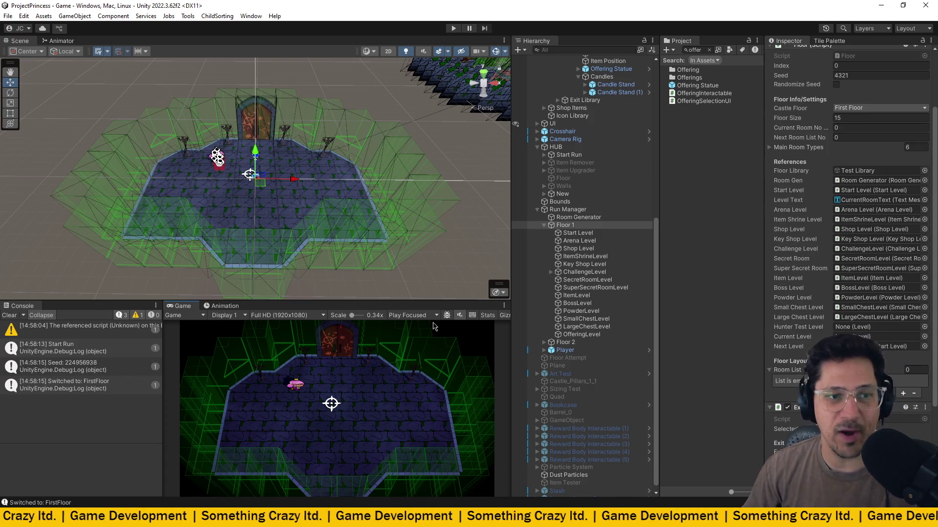
pyautogui.click(453, 29)
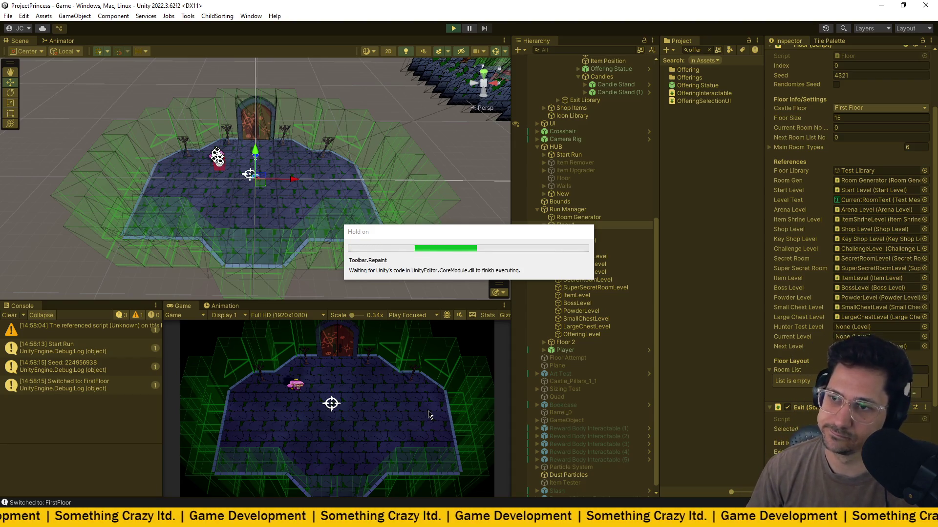
# Start the game, walk the princess to the door to begin a run, and pause.
pyautogui.press('Return')
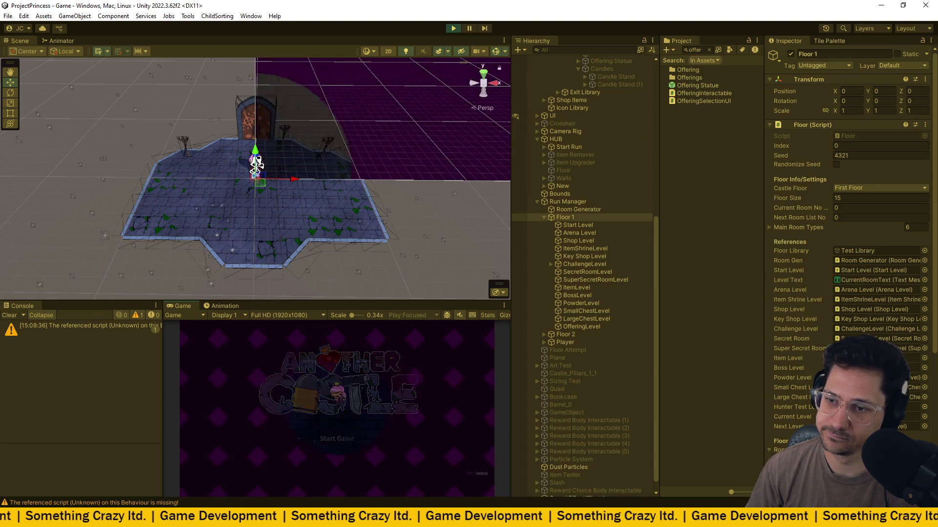
pyautogui.press('w')
pyautogui.press('e')
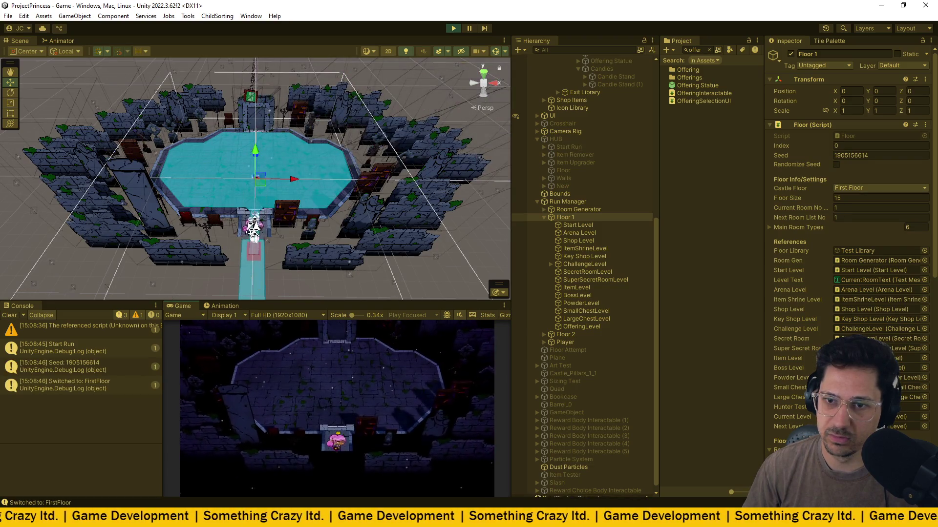
pyautogui.press('Escape')
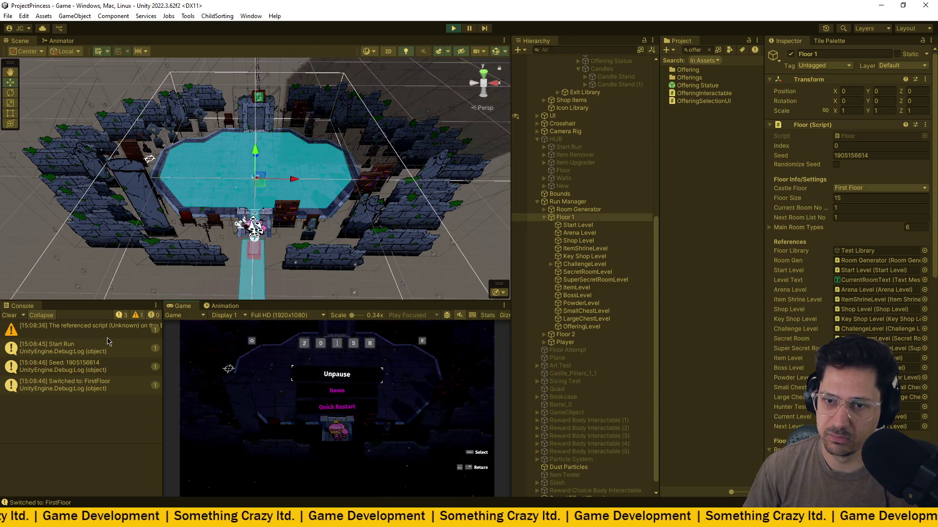
# Inspect the missing-script warning, the OfferingLevel object and the Seed log's stack trace.
pyautogui.click(108, 336)
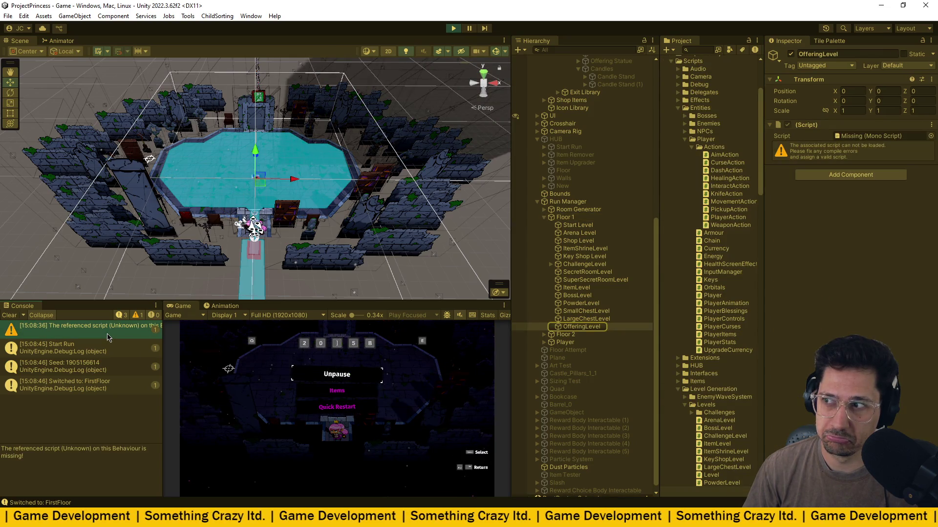
pyautogui.click(608, 328)
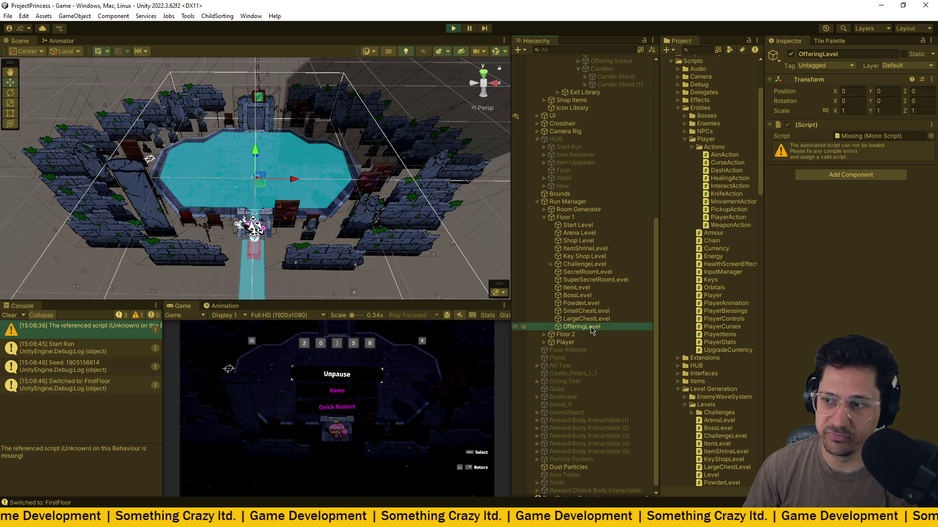
pyautogui.click(78, 362)
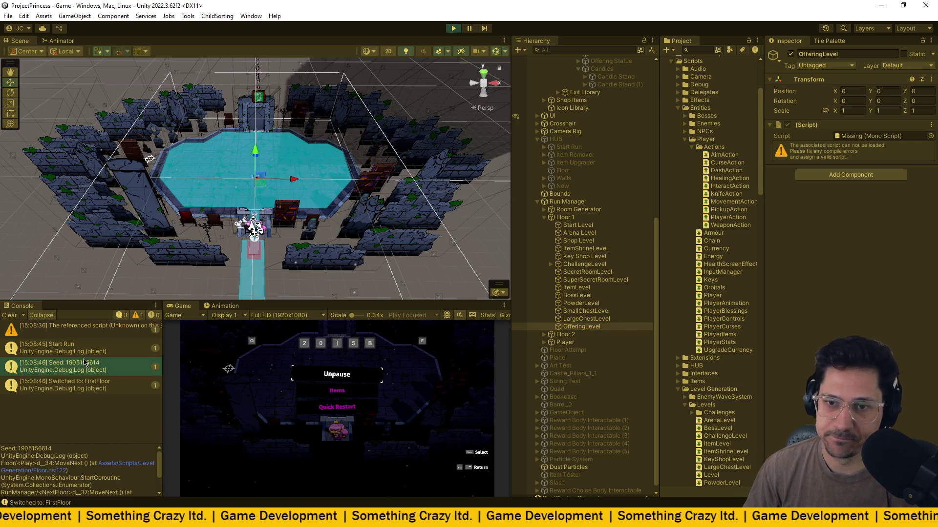
pyautogui.click(361, 406)
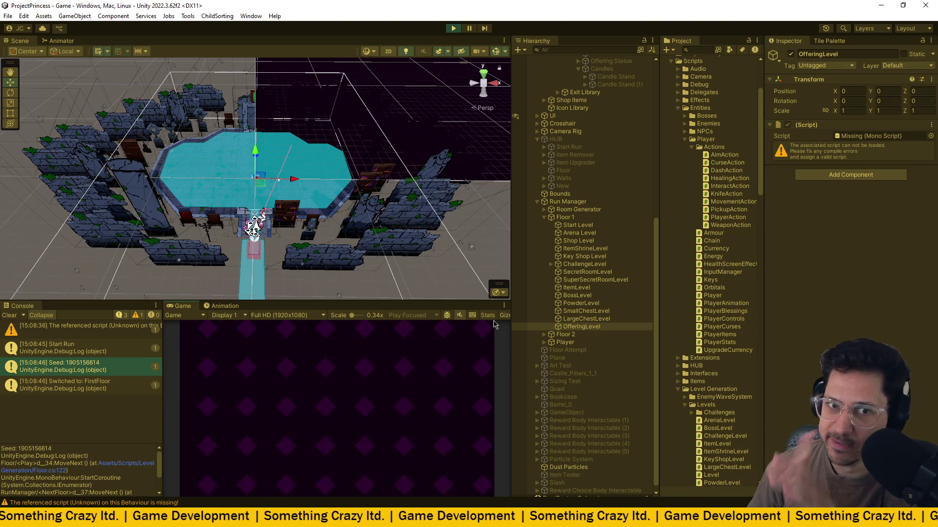
# Resume the game, pause, and expand then collapse the DontDestroyOnLoad and Game scene groups.
pyautogui.click(367, 442)
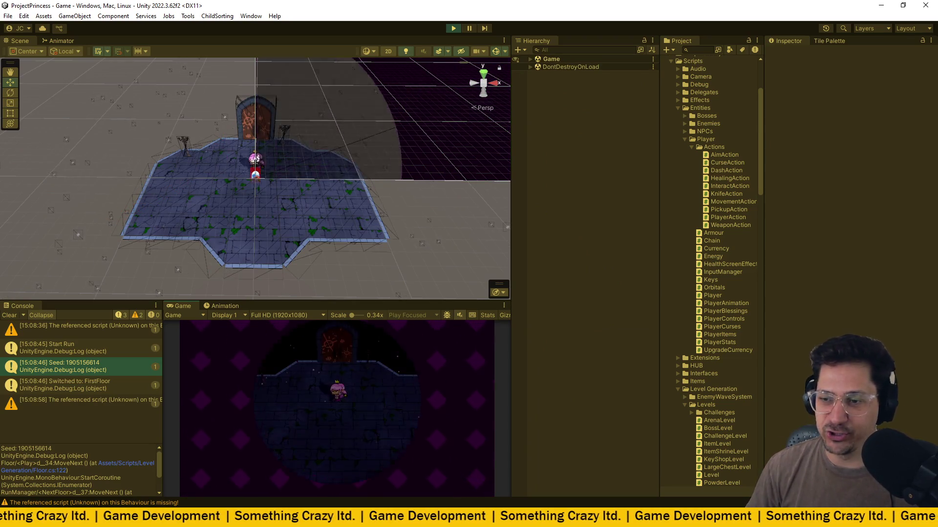
pyautogui.press('Escape')
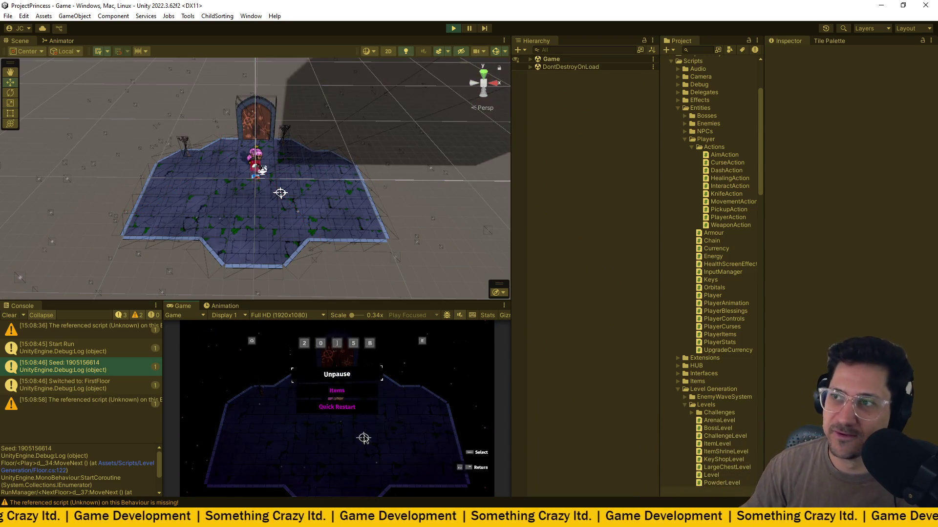
pyautogui.click(530, 67)
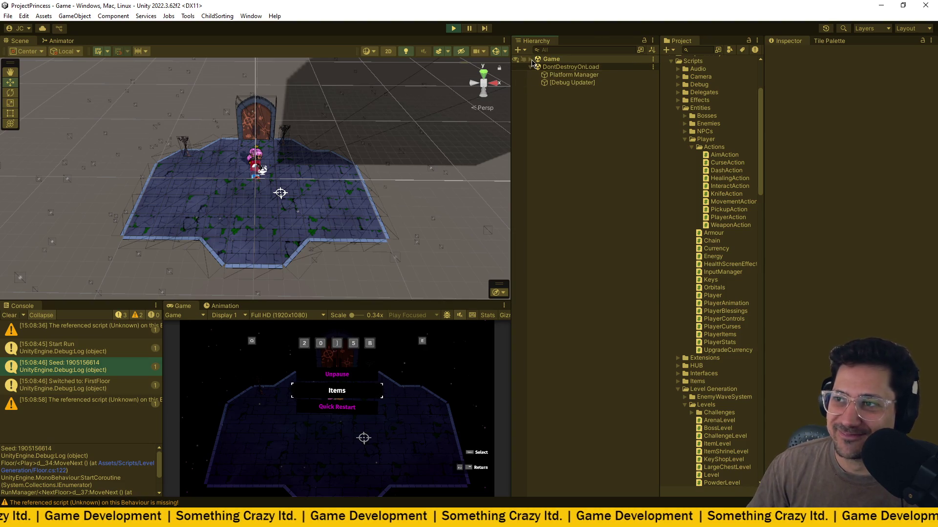
pyautogui.click(531, 59)
pyautogui.click(566, 294)
pyautogui.click(530, 293)
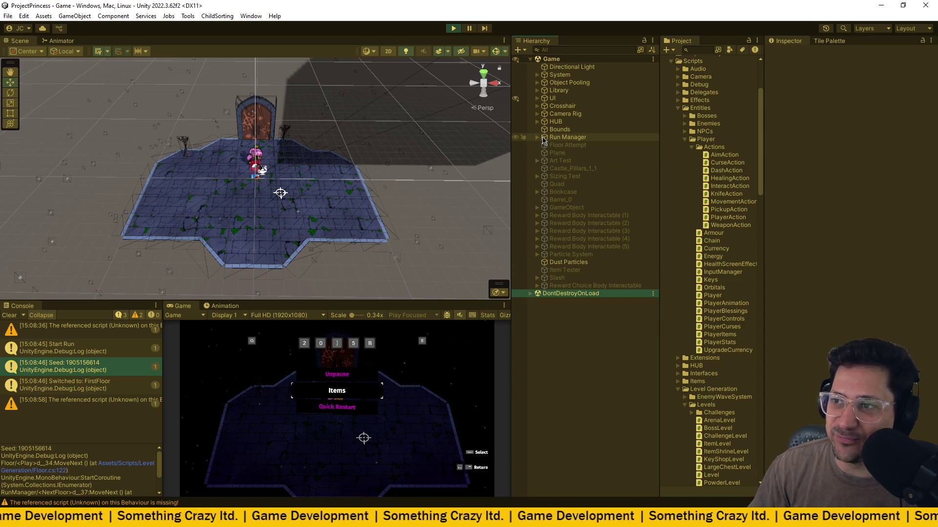
# Quick-restart the run with a fresh seed, pause, and expand Run Manager to Floor 1.
pyautogui.click(337, 407)
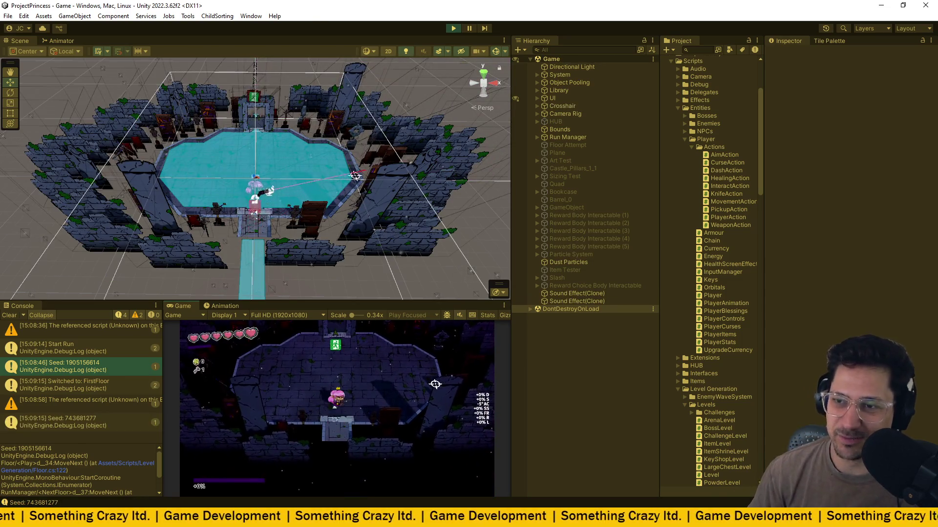
pyautogui.press('Escape')
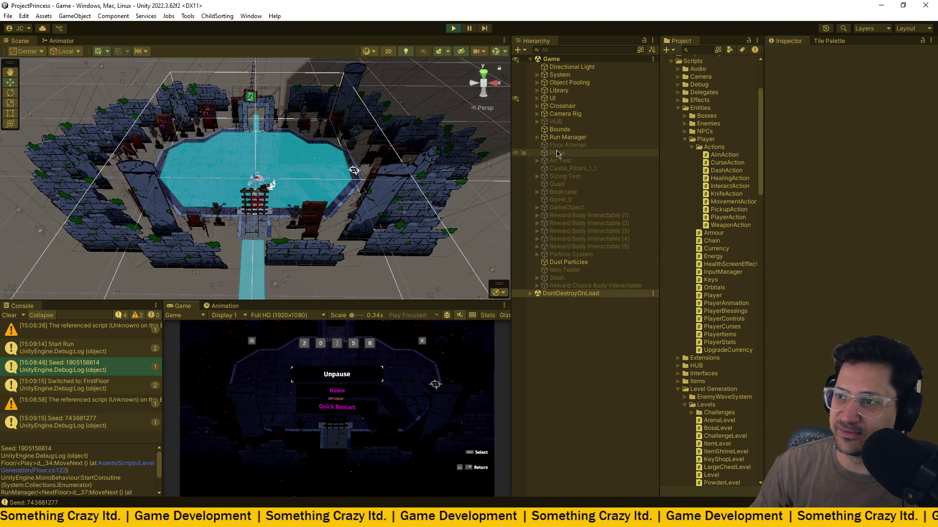
pyautogui.click(537, 137)
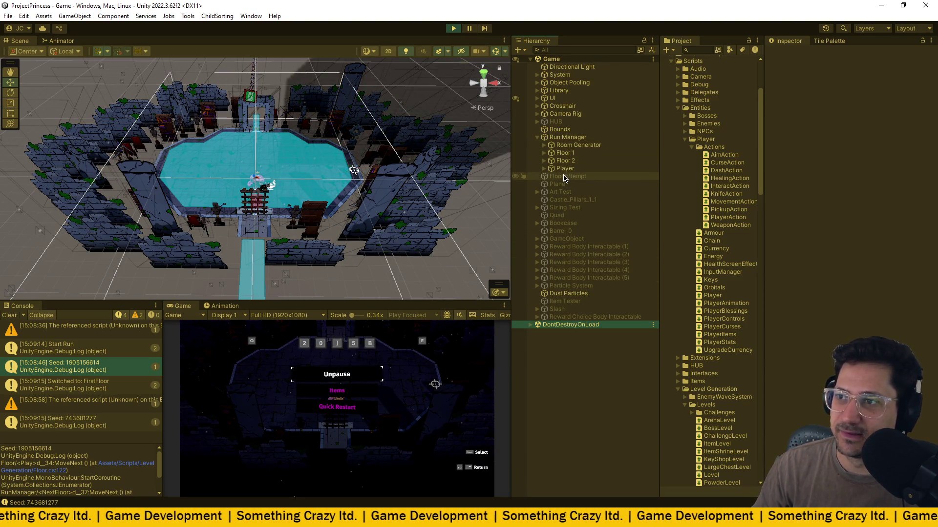
pyautogui.click(559, 154)
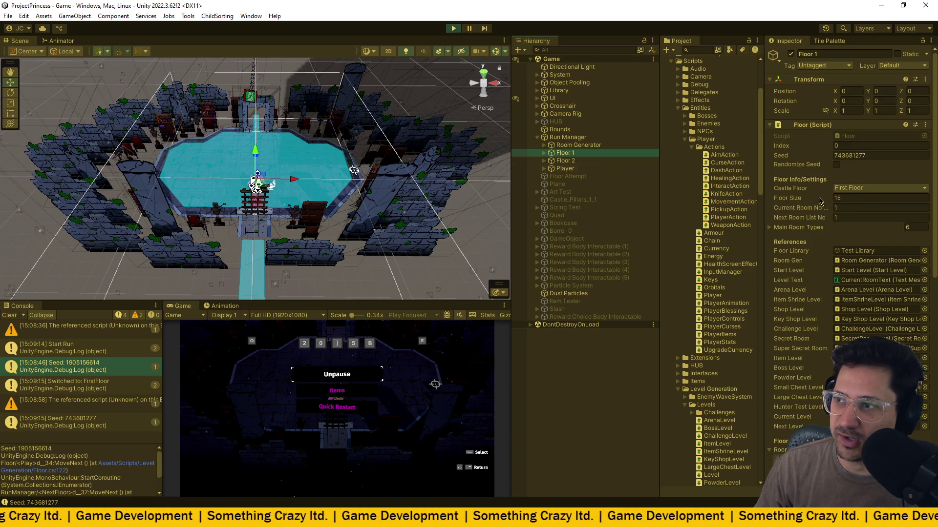
# Change Floor 1's Next Room List No to 3 and unpause the game.
pyautogui.click(817, 221)
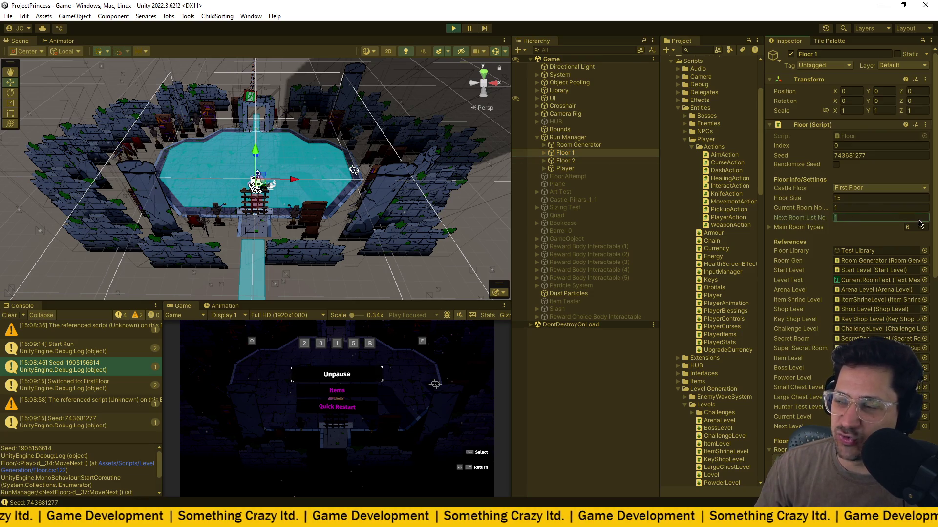
pyautogui.click(887, 216)
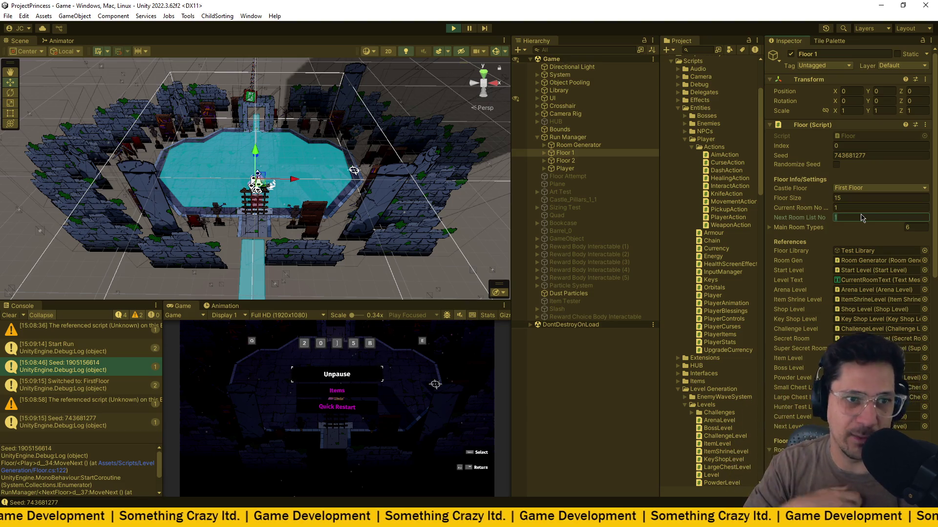
pyautogui.scroll(-6, 791, 274)
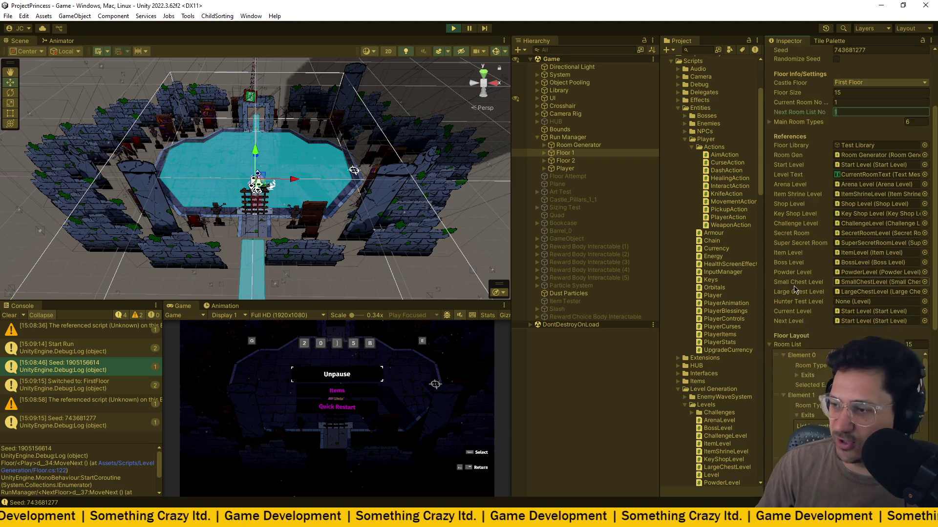
pyautogui.scroll(-6, 804, 322)
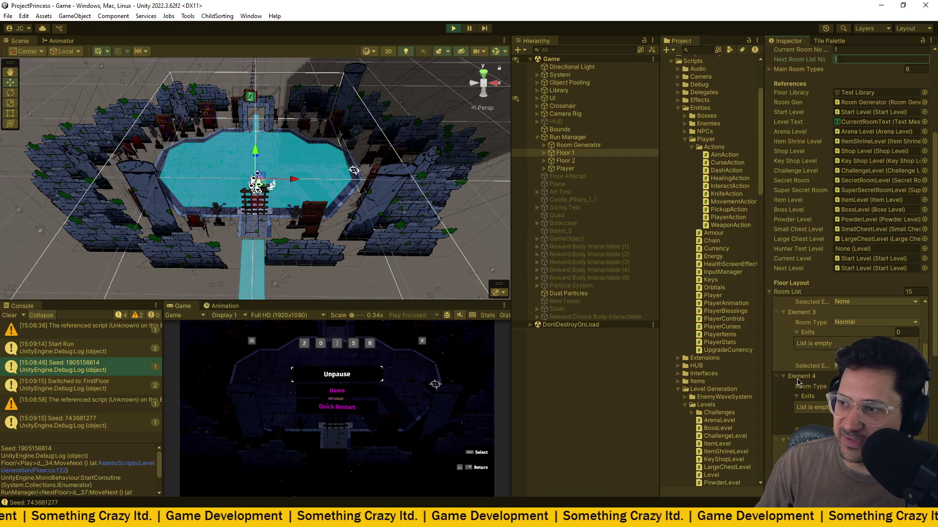
pyautogui.scroll(5, 831, 245)
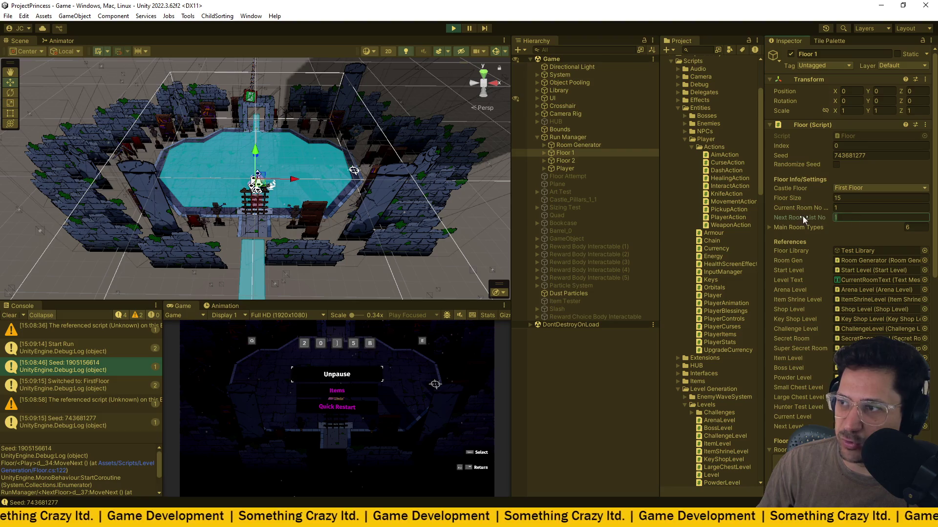
pyautogui.write('3')
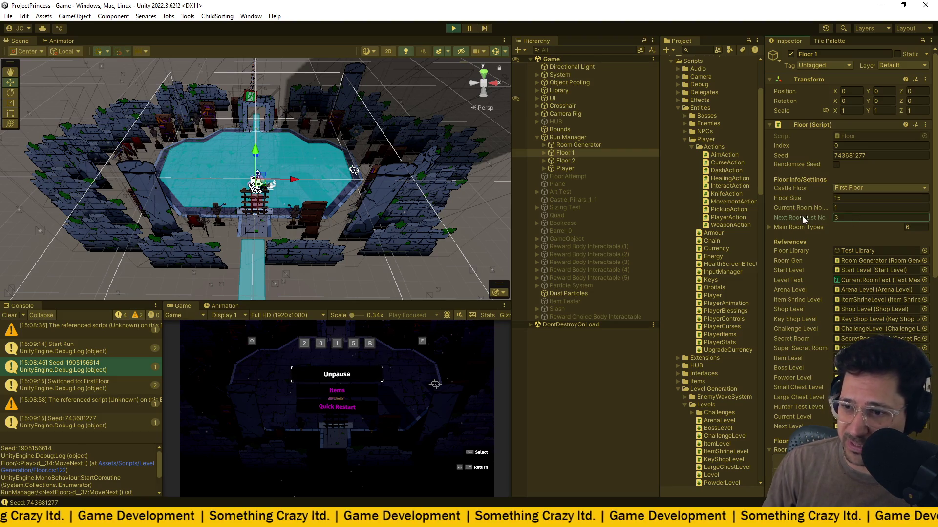
pyautogui.click(359, 379)
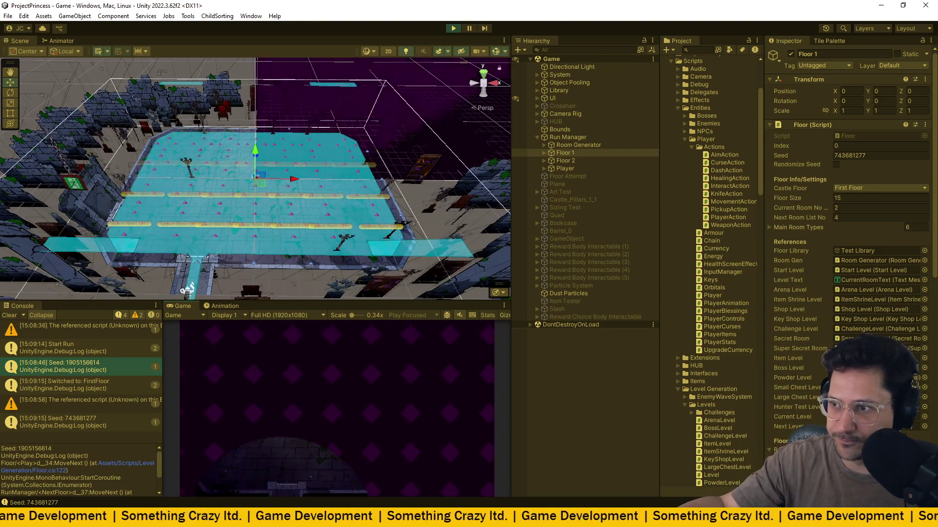
# Pause in the new room and browse the Player's components, collapsing Max Health Stat.
pyautogui.press('Escape')
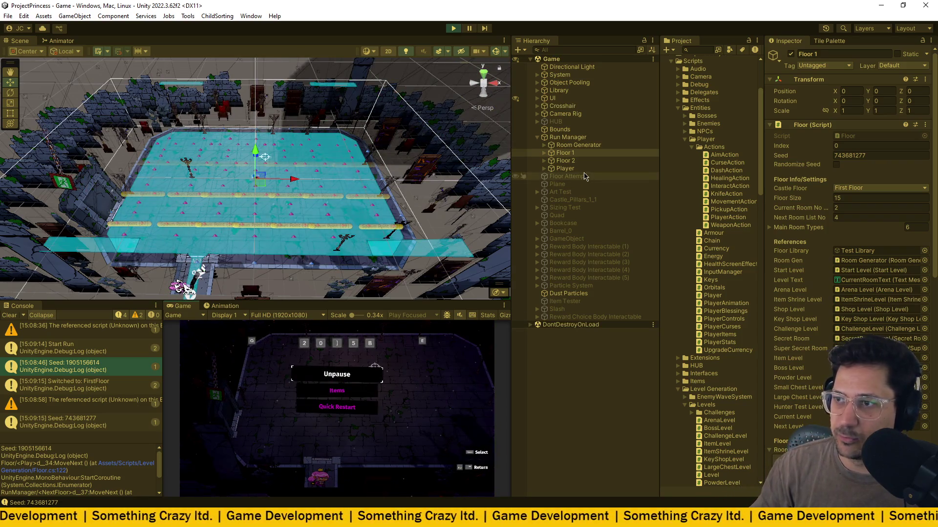
pyautogui.click(565, 169)
pyautogui.scroll(-6, 809, 254)
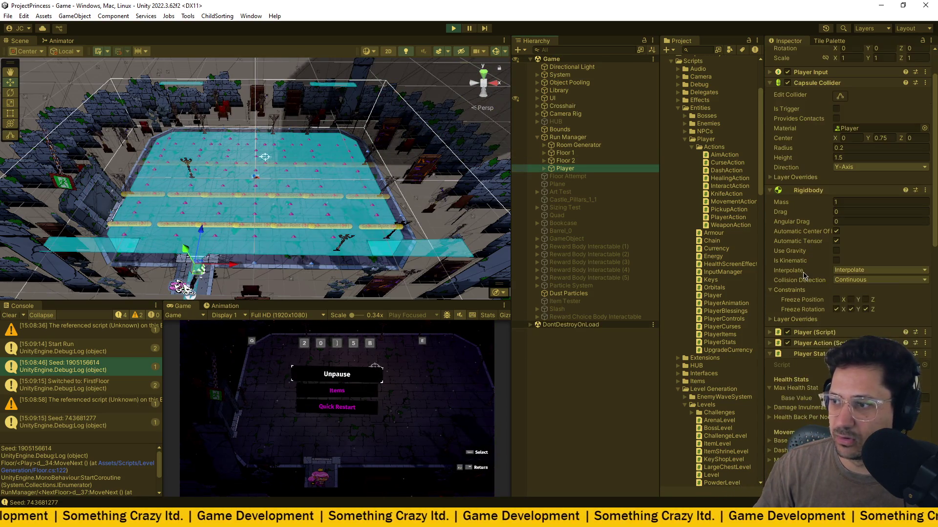
pyautogui.click(779, 284)
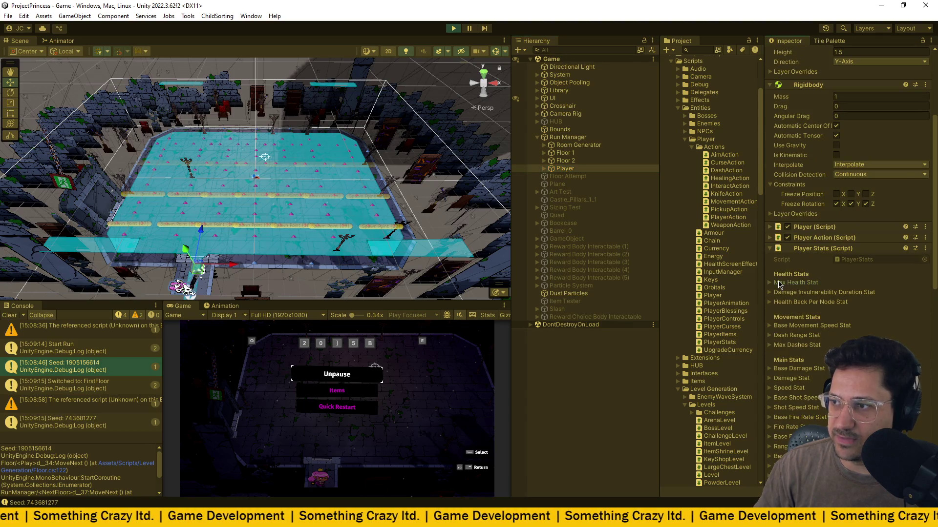
pyautogui.scroll(-10, 801, 278)
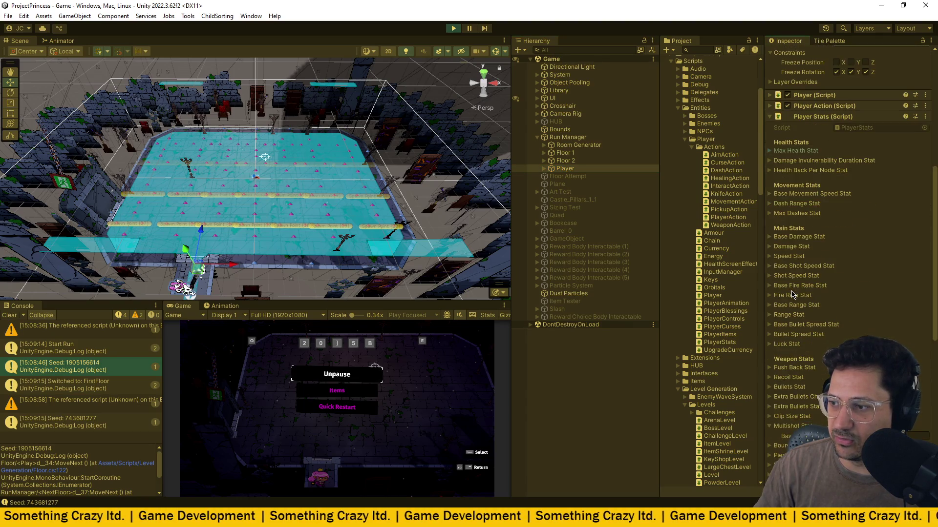
pyautogui.scroll(8, 792, 294)
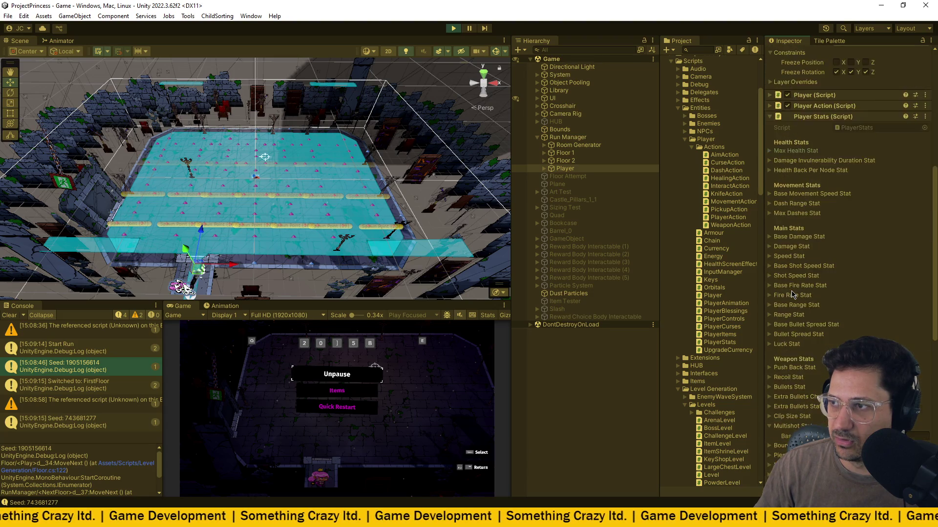
# Collapse Player Stats, expand the Player script showing God Mode, and resume play.
pyautogui.click(771, 196)
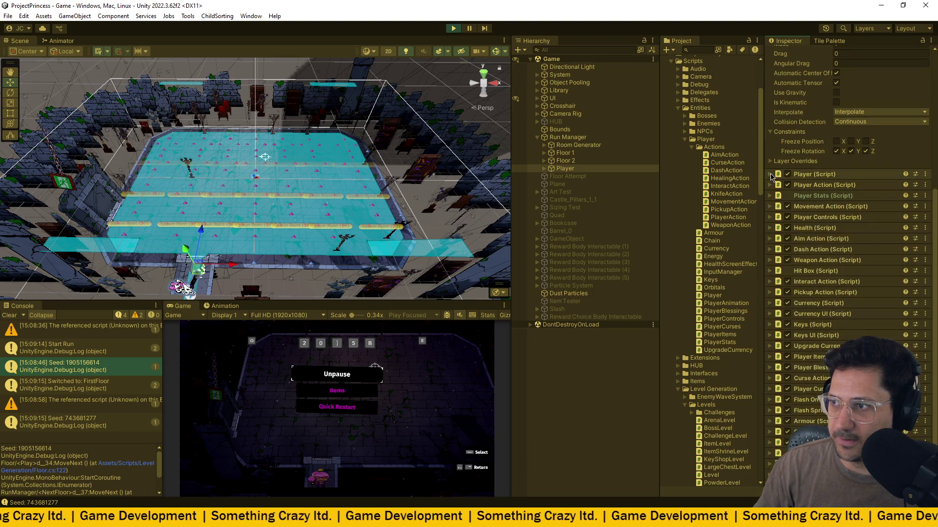
pyautogui.click(771, 174)
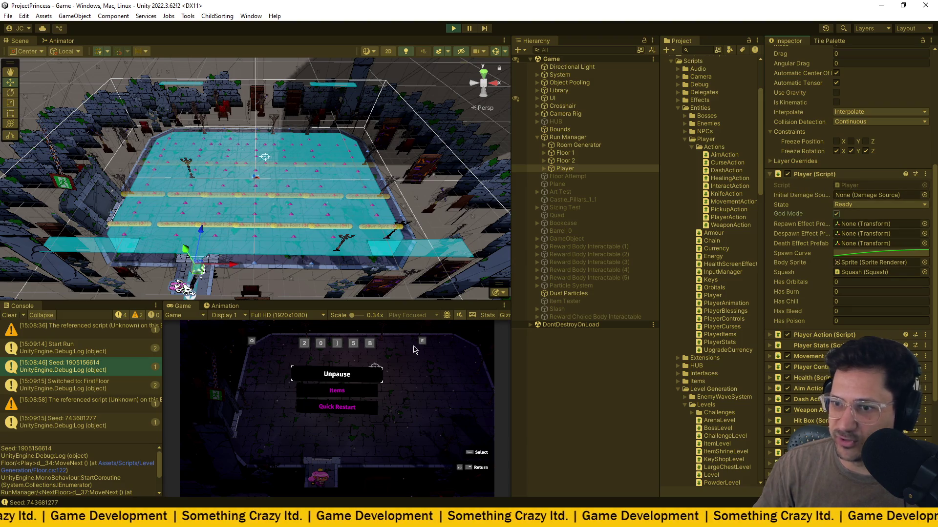
pyautogui.click(347, 379)
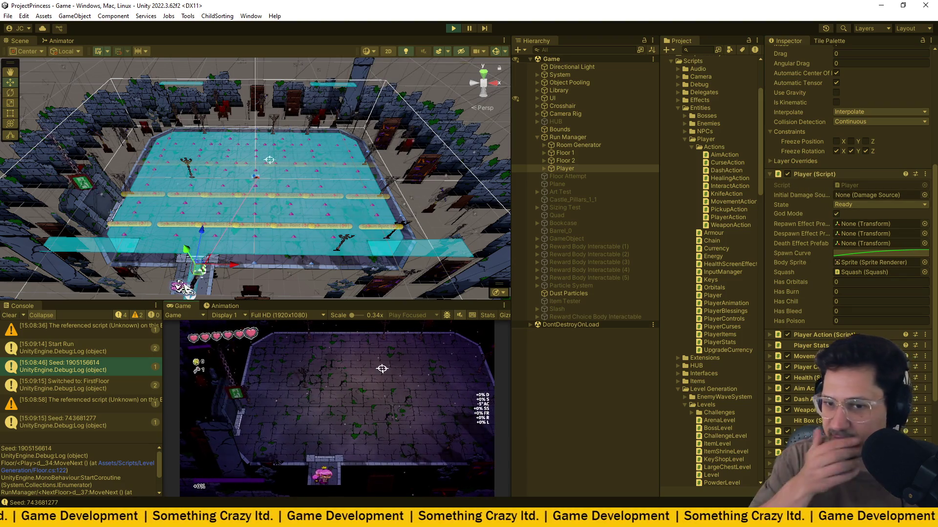
# Move the player around the room with WASD, shoot an enemy, and dismiss the reward choice.
pyautogui.press('w')
pyautogui.press('d')
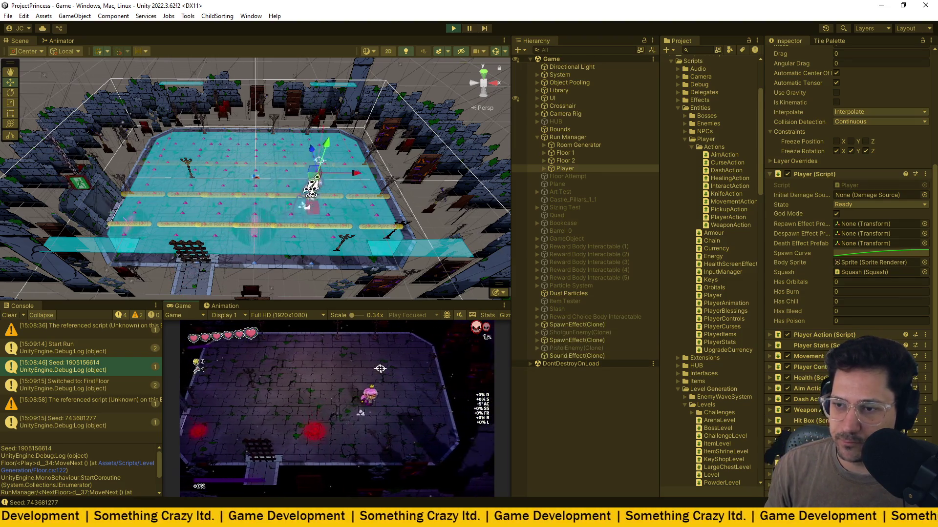
pyautogui.press('w')
pyautogui.press('a')
pyautogui.click(393, 448)
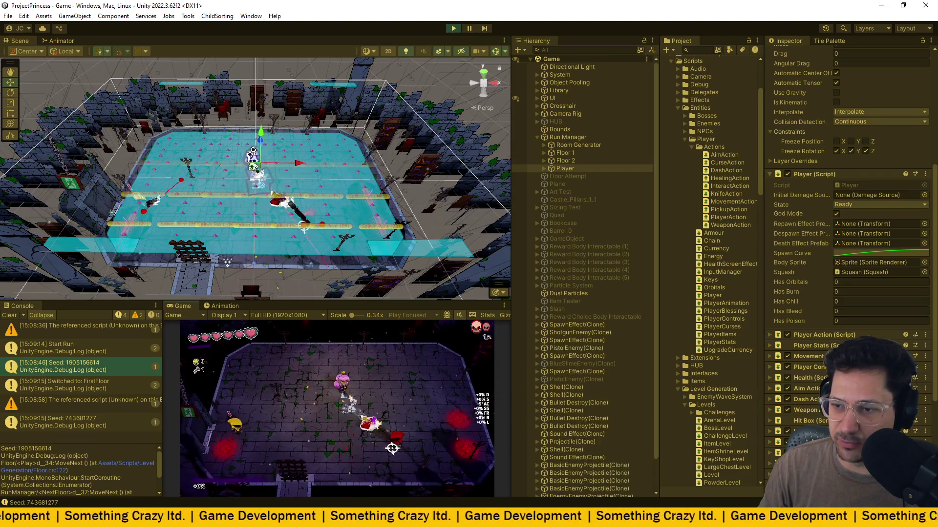
pyautogui.press('d')
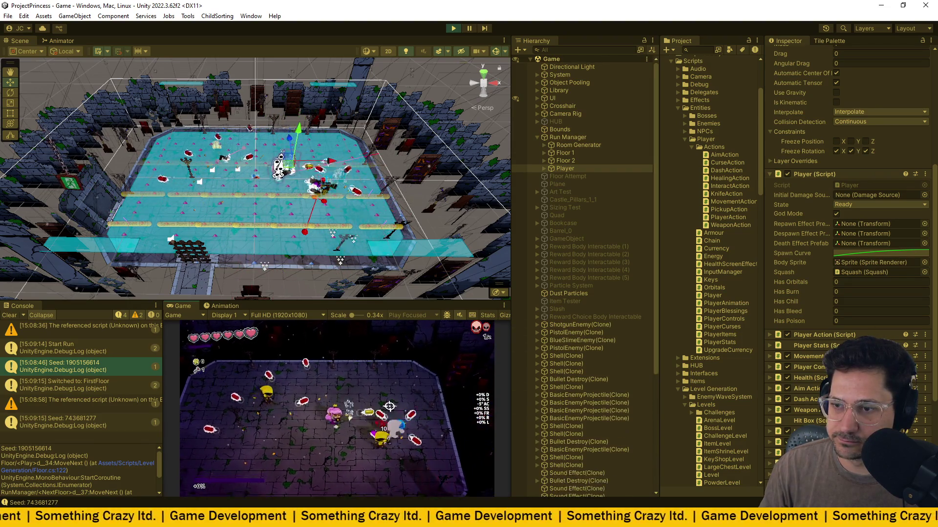
pyautogui.press('s')
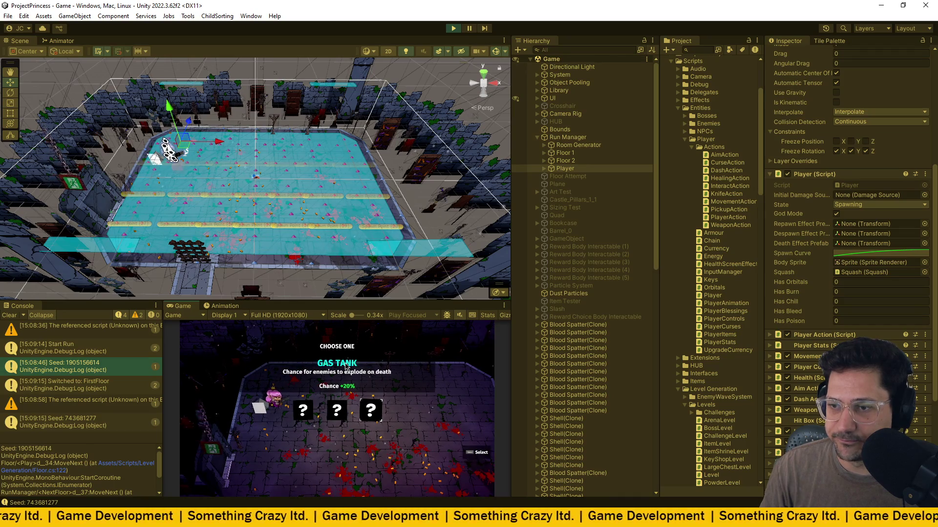
pyautogui.press('space')
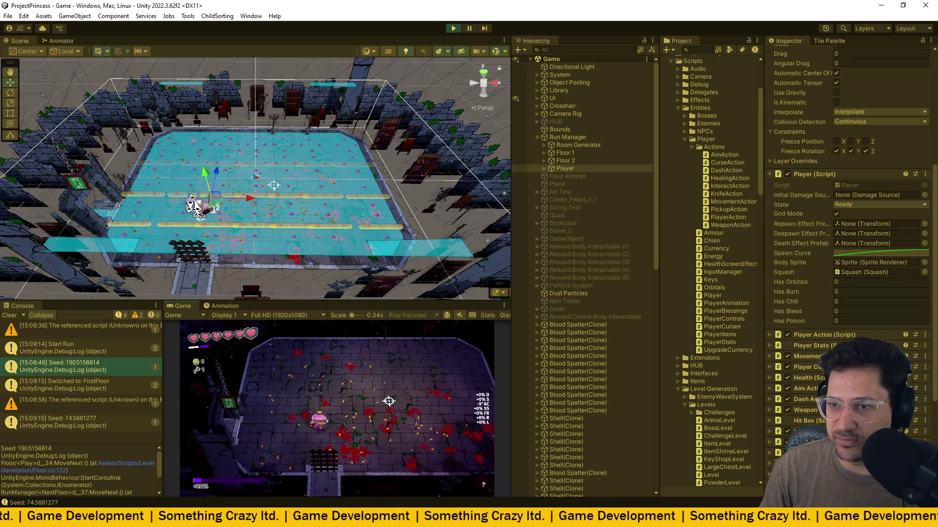
# Walk the player to the exit door, toggle the pause menu, and select Floor 1.
pyautogui.press('a')
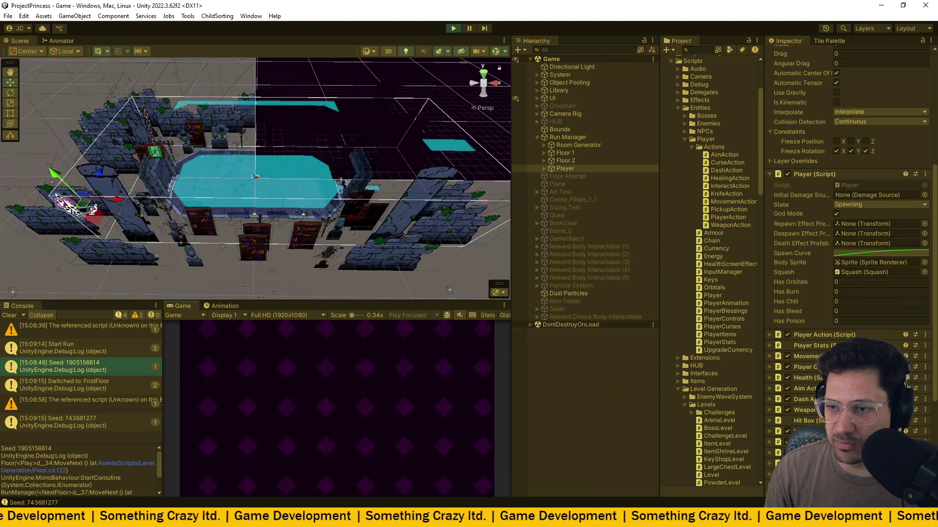
pyautogui.press('a')
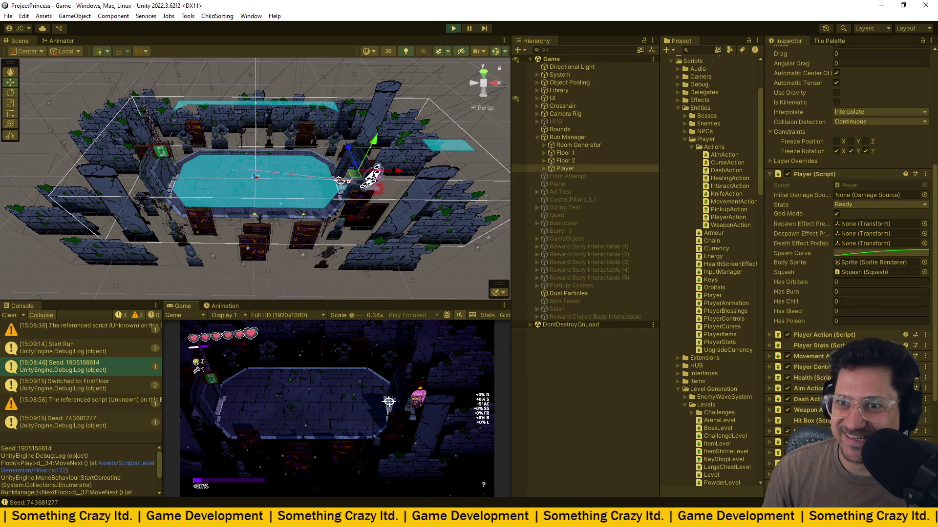
pyautogui.press('Escape')
pyautogui.press('Escape')
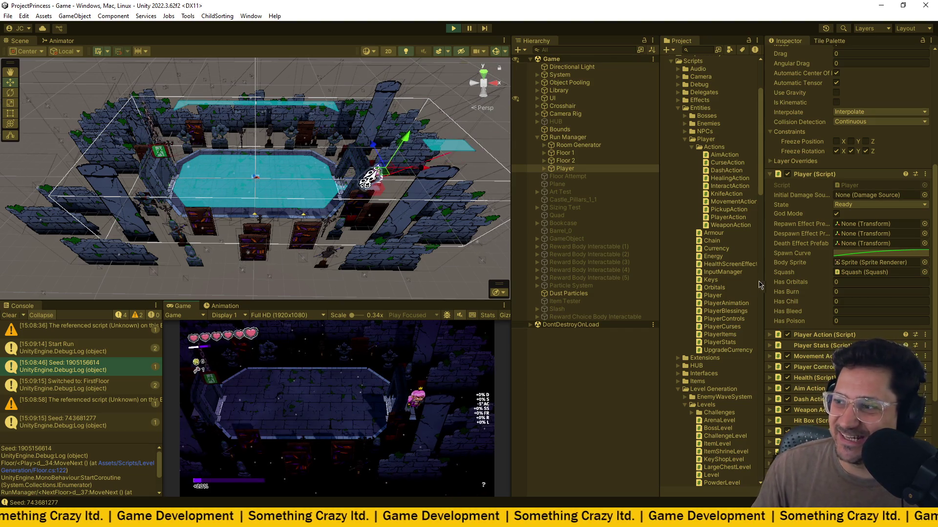
pyautogui.scroll(-5, 807, 266)
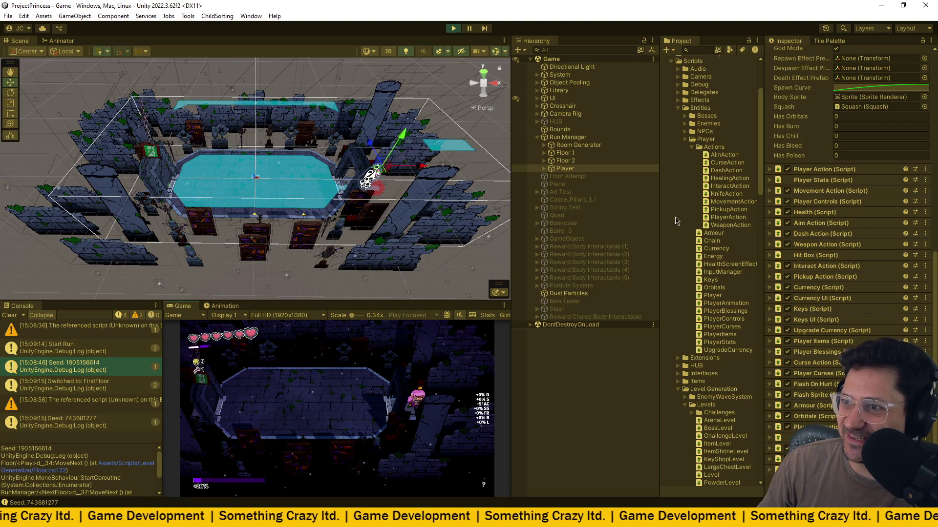
pyautogui.scroll(3, 675, 220)
pyautogui.click(565, 152)
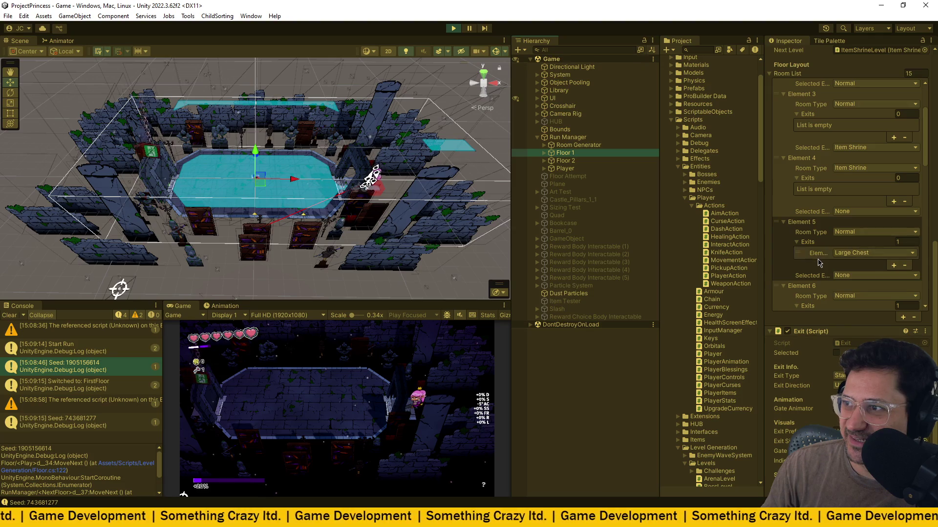
# Expand Floor 1's Room Generator and select ItemRoom02(Clone) to view its Room script.
pyautogui.scroll(1, 819, 262)
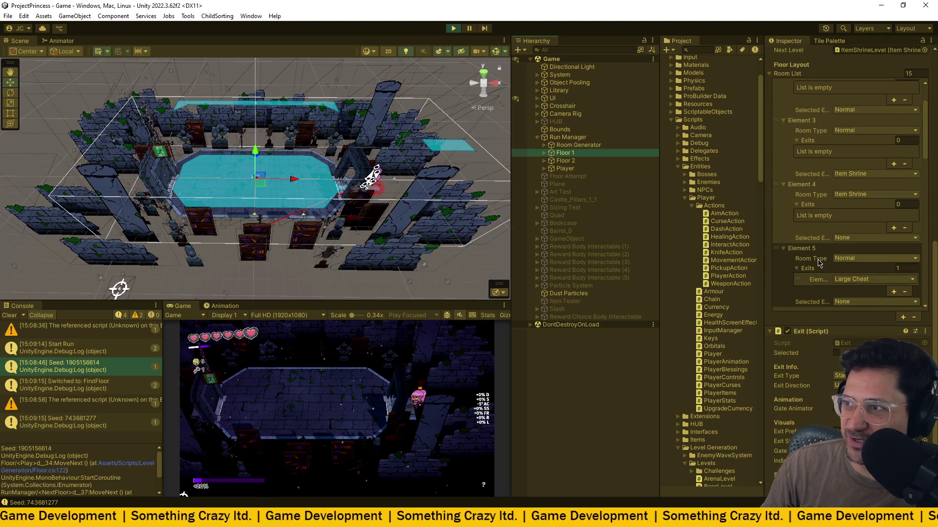
pyautogui.click(544, 145)
pyautogui.click(581, 154)
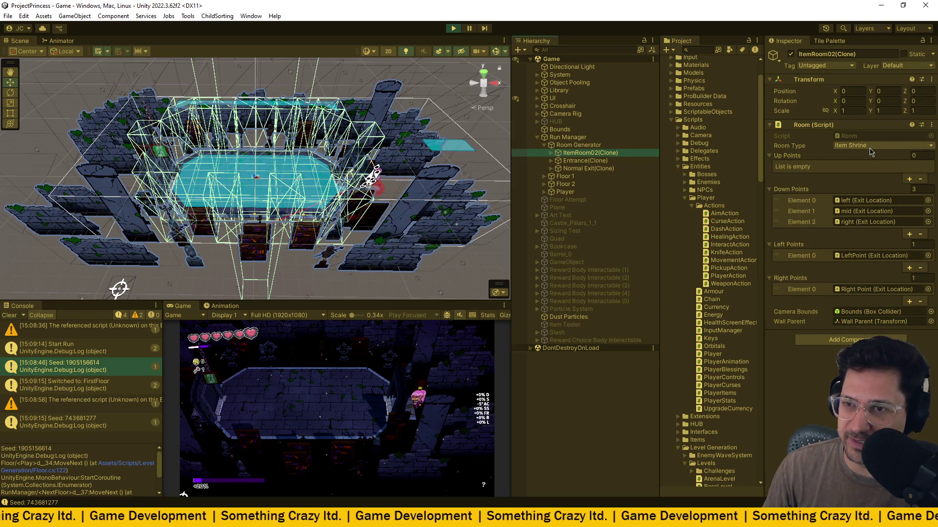
# Frame the Offering Statue inside ItemRoom02(Clone) in the Scene view, then exit Play mode.
pyautogui.click(551, 153)
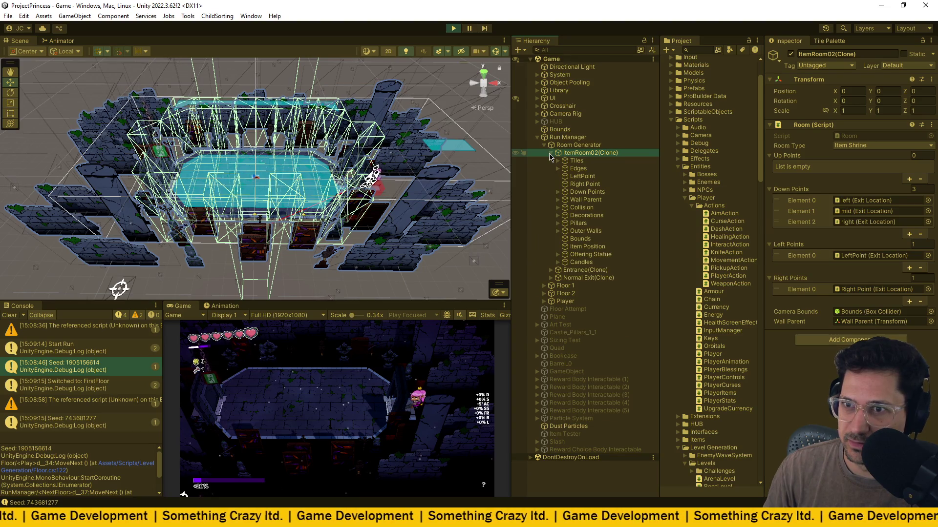
pyautogui.click(601, 259)
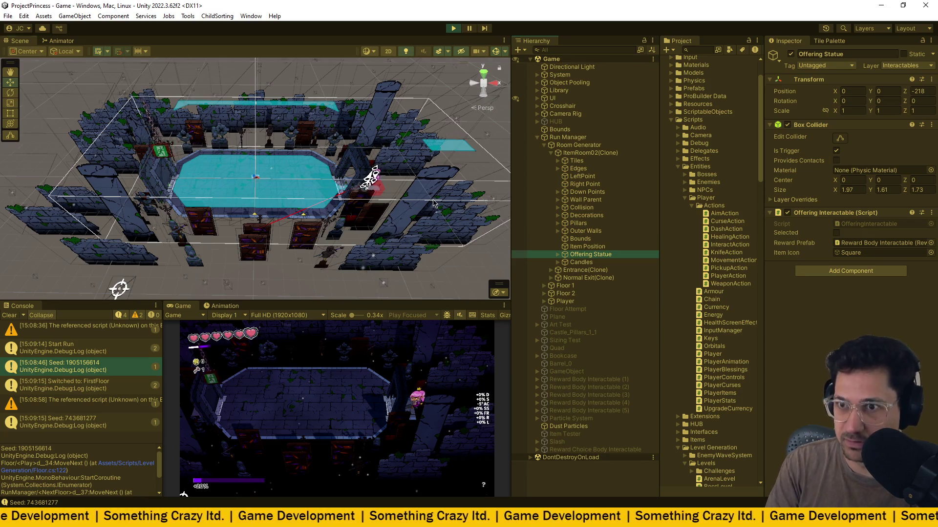
pyautogui.press('f')
pyautogui.scroll(-5, 433, 199)
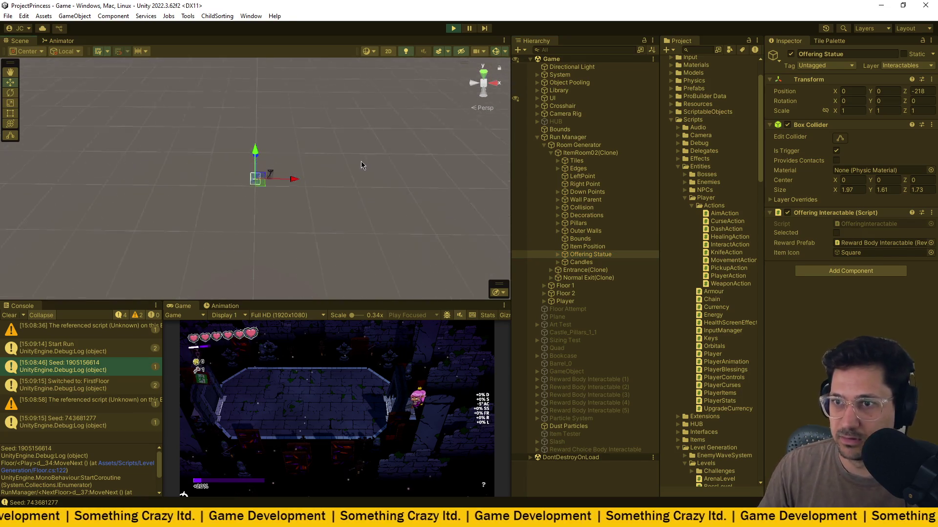
pyautogui.scroll(-3, 361, 165)
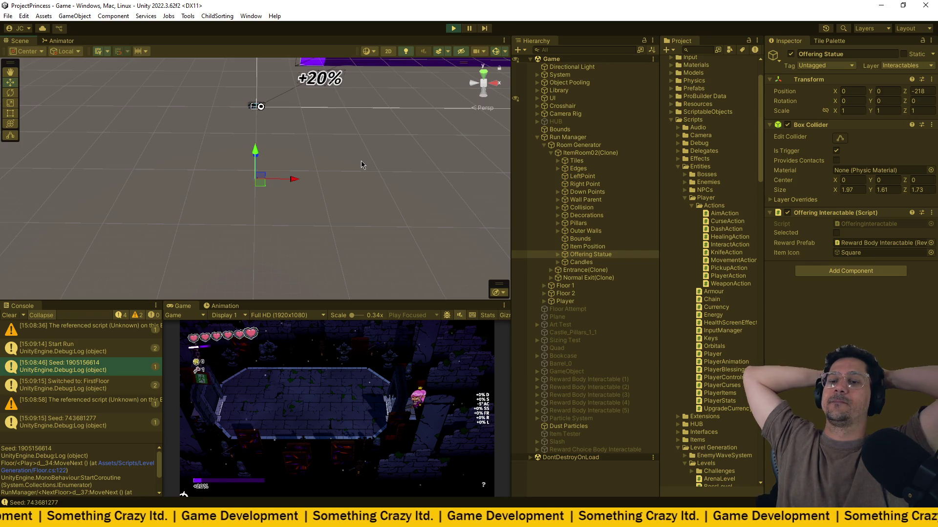
pyautogui.hotkey('ctrl', 'p')
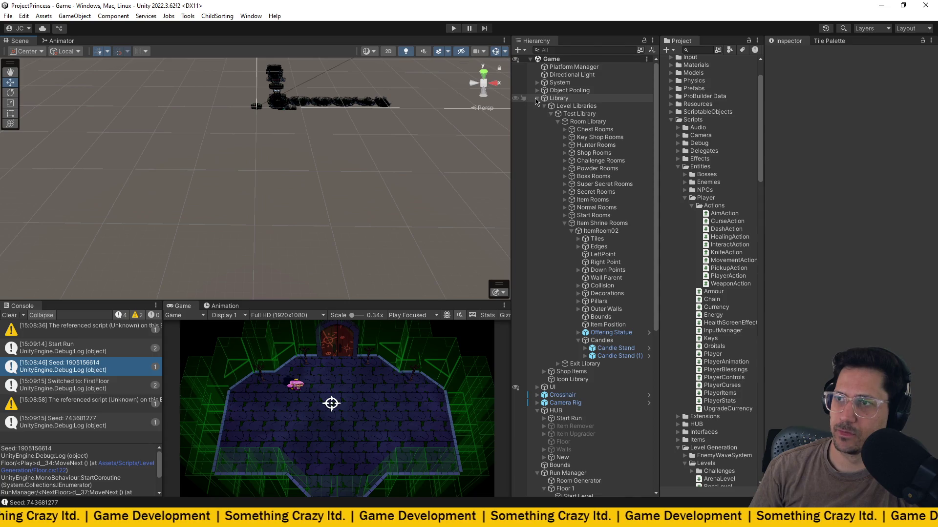
# Browse the Library to Item Shrine Rooms > ItemRoom02 and select its Offering Statue (Z -218).
pyautogui.click(537, 99)
pyautogui.click(536, 99)
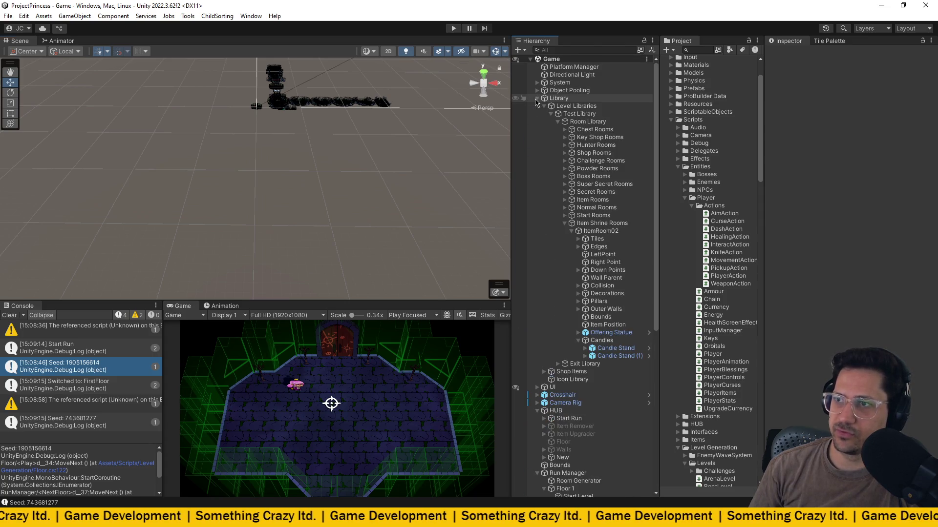
pyautogui.click(601, 225)
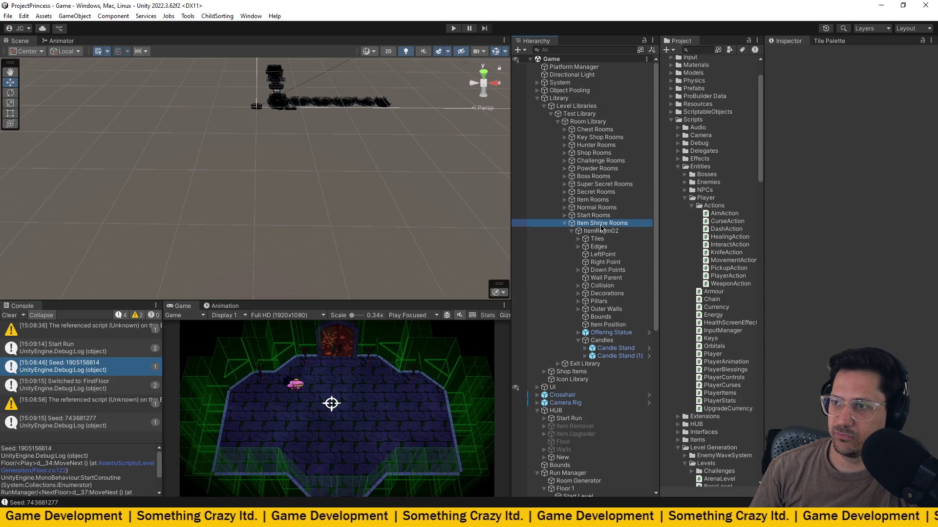
pyautogui.click(604, 232)
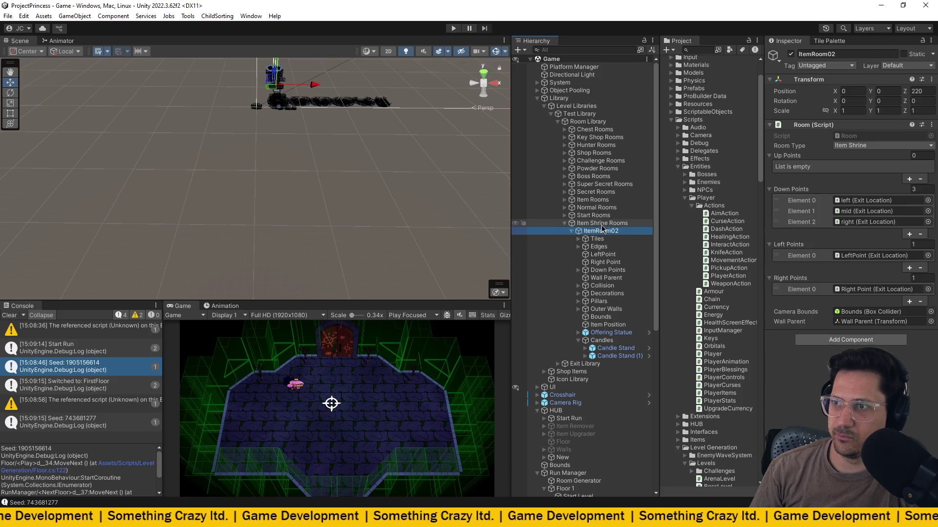
pyautogui.click(570, 201)
pyautogui.click(565, 200)
pyautogui.press('Down')
pyautogui.press('Down')
pyautogui.press('Down')
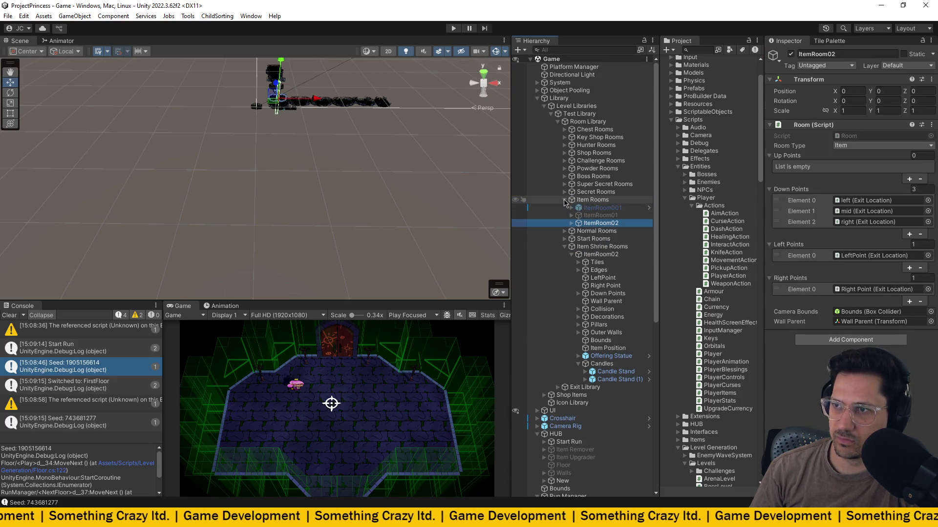
pyautogui.click(566, 200)
pyautogui.click(589, 223)
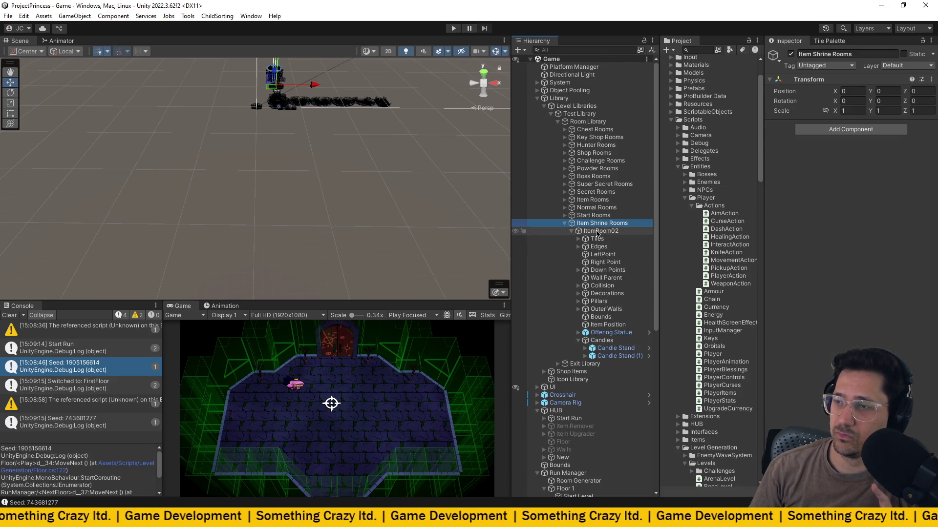
pyautogui.click(597, 231)
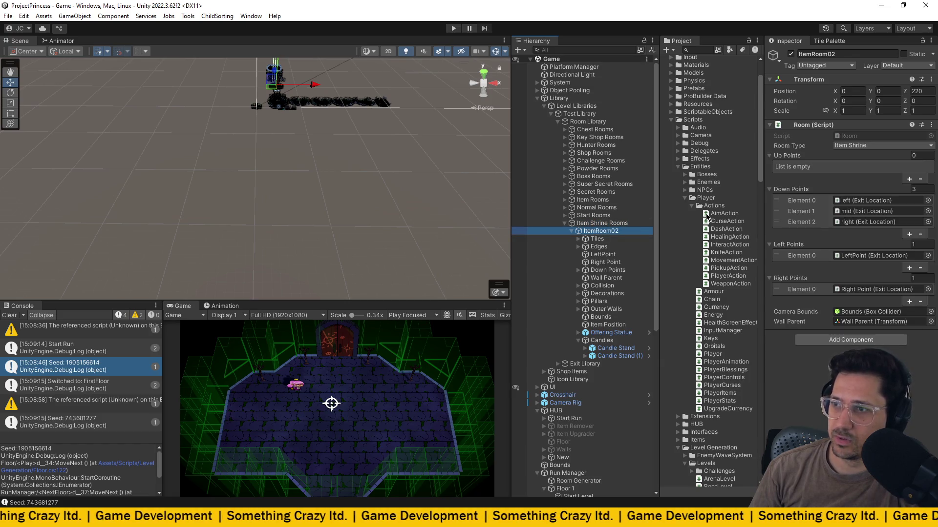
pyautogui.click(610, 333)
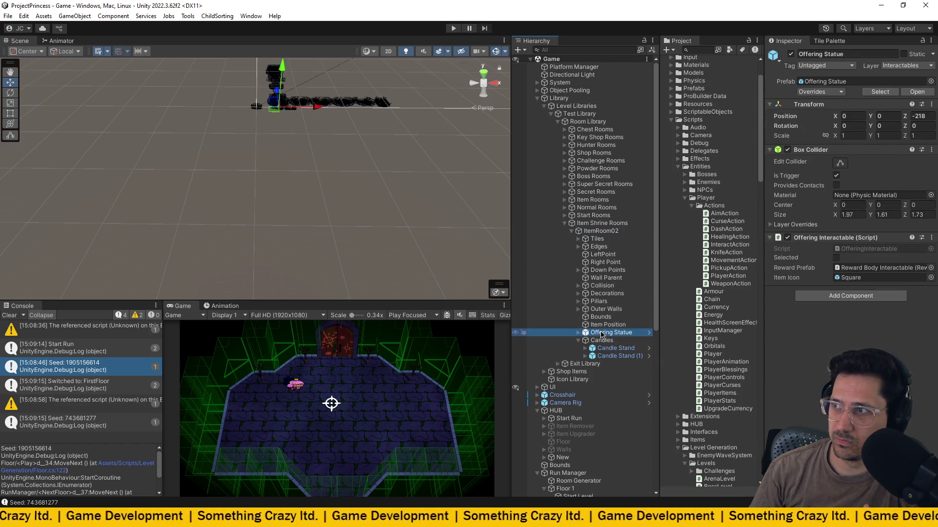
# Reset the Offering Statue's Transform so its position returns to 0.
pyautogui.click(932, 106)
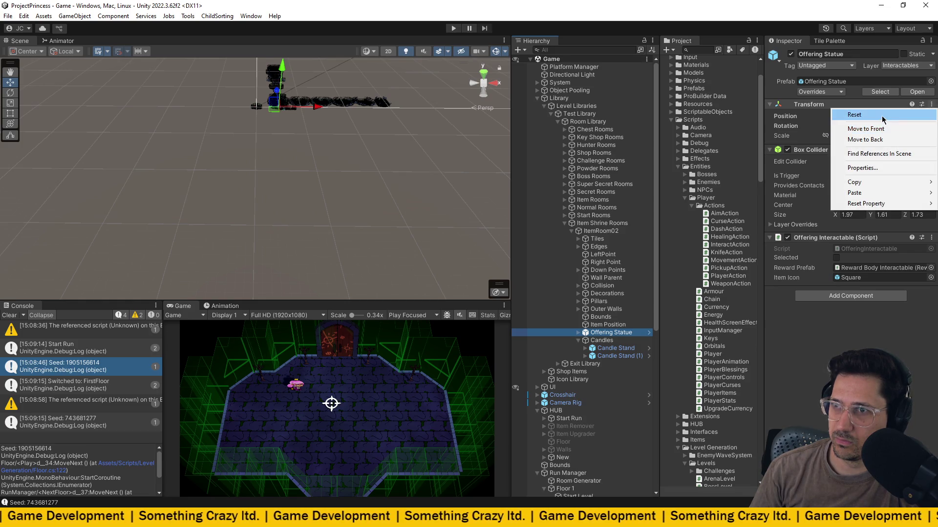
pyautogui.click(854, 115)
pyautogui.press('f')
pyautogui.moveTo(358, 123)
pyautogui.mouseDown()
pyautogui.moveTo(326, 122)
pyautogui.moveTo(430, 131)
pyautogui.mouseUp()
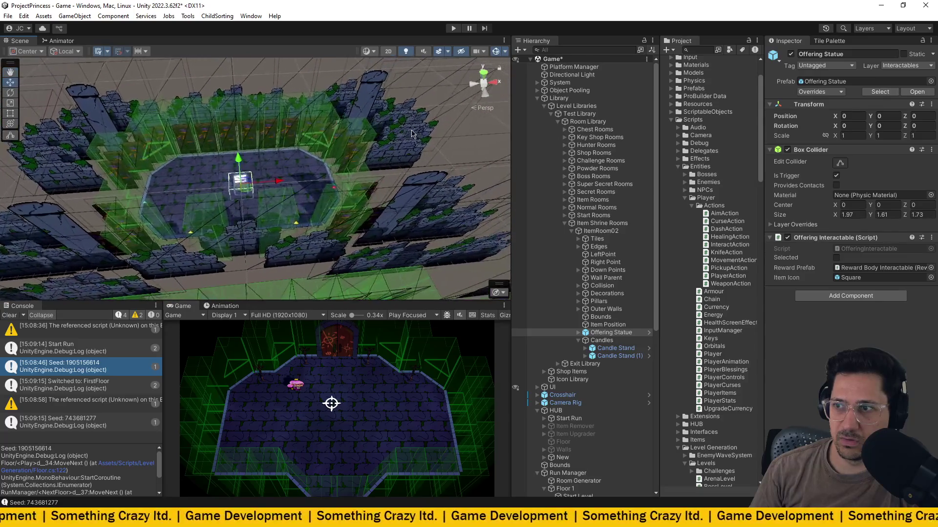
# Frame ItemRoom02 and the Item Shrine Rooms group, orbiting the view to inspect them.
pyautogui.click(601, 231)
pyautogui.press('f')
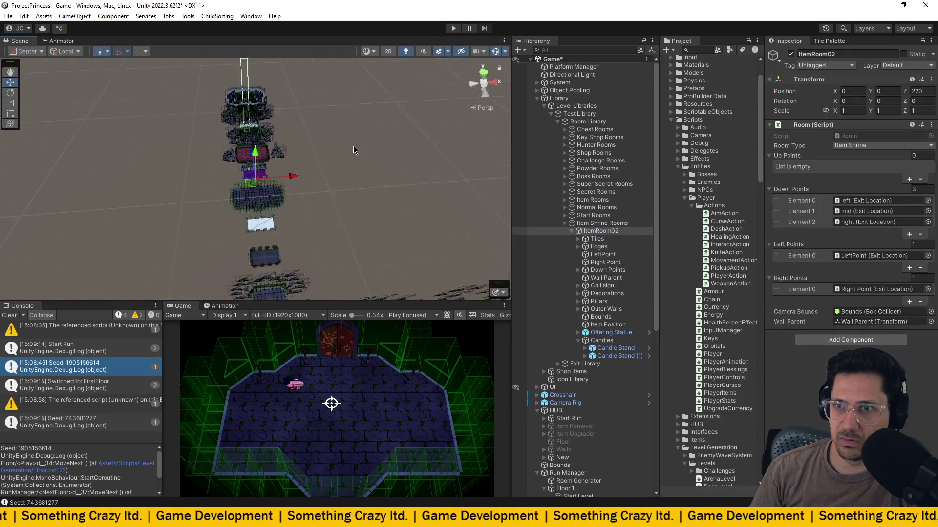
pyautogui.press('f')
pyautogui.moveTo(318, 142)
pyautogui.keyDown('alt'); pyautogui.mouseDown()
pyautogui.moveTo(238, 118)
pyautogui.moveTo(239, 132)
pyautogui.mouseUp(); pyautogui.keyUp('alt')
pyautogui.click(601, 223)
pyautogui.press('f')
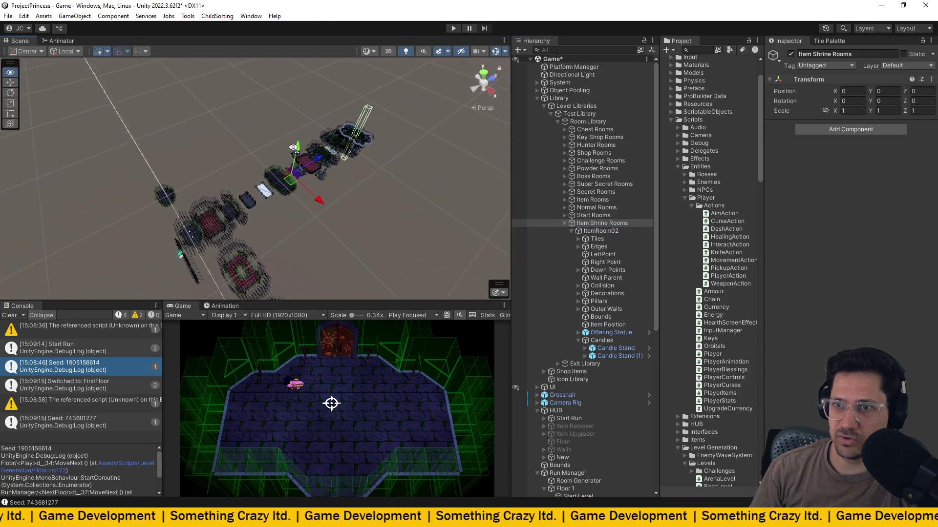
pyautogui.moveTo(269, 178)
pyautogui.keyDown('alt'); pyautogui.mouseDown()
pyautogui.moveTo(364, 140)
pyautogui.moveTo(394, 149)
pyautogui.moveTo(436, 199)
pyautogui.moveTo(371, 215)
pyautogui.mouseUp(); pyautogui.keyUp('alt')
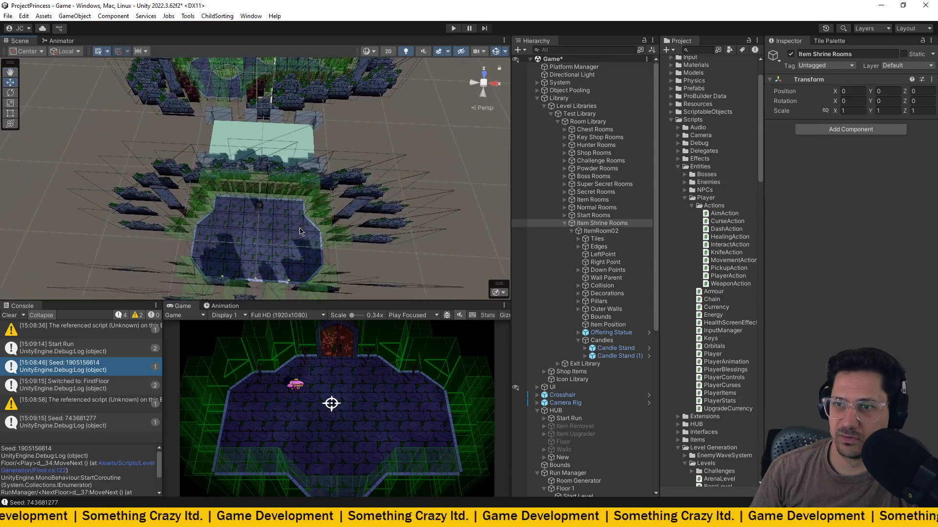
# Select a Floor 1 Main Tile and pull back to a wide view over several rooms.
pyautogui.click(300, 232)
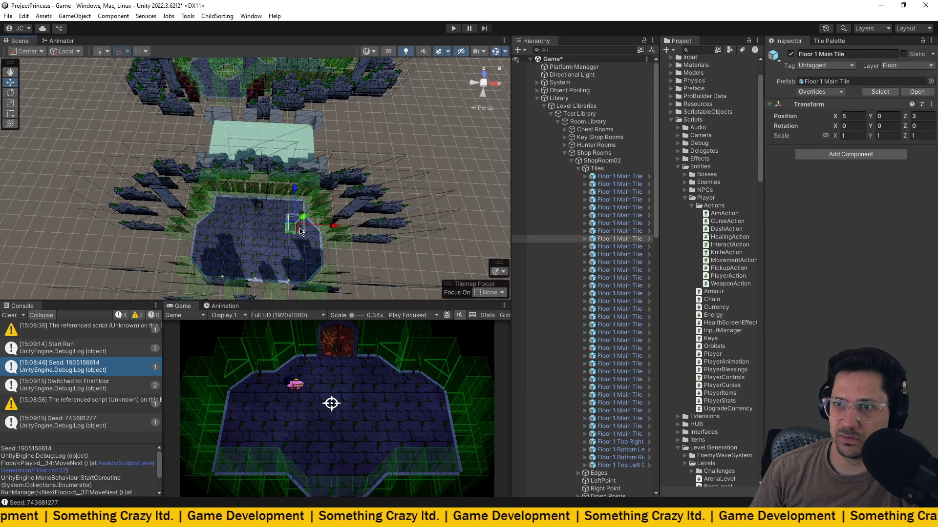
pyautogui.click(565, 153)
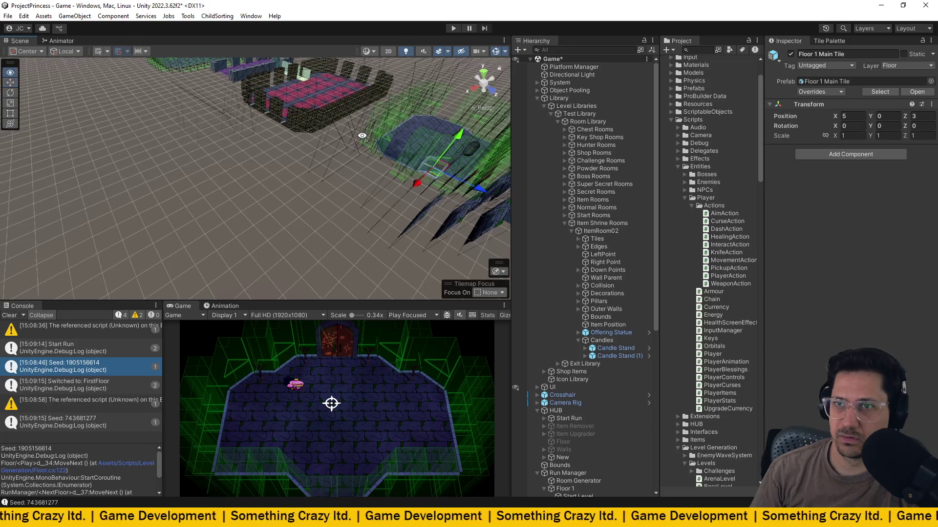
pyautogui.press('f')
pyautogui.moveTo(361, 171); pyautogui.dragTo(574, 118)
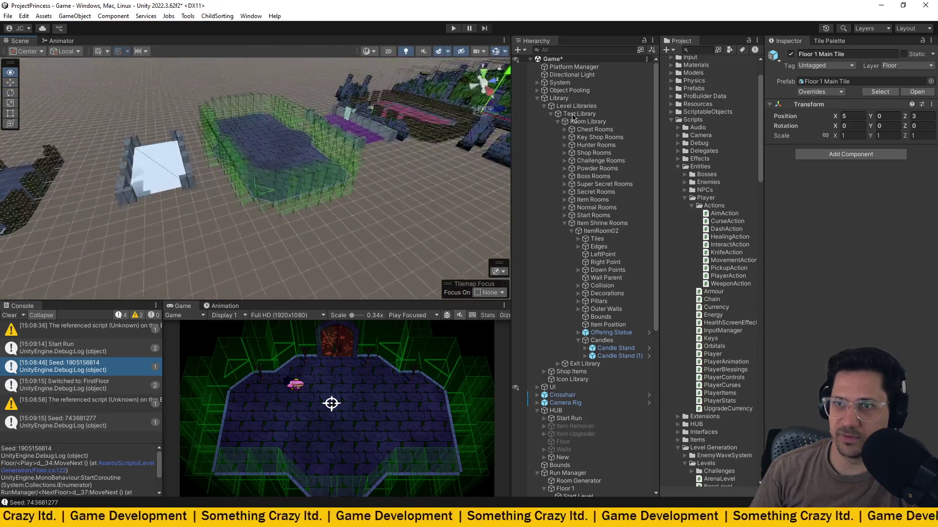
pyautogui.moveTo(271, 177)
pyautogui.mouseDown()
pyautogui.moveTo(262, 169)
pyautogui.moveTo(328, 191)
pyautogui.moveTo(461, 205)
pyautogui.moveTo(342, 203)
pyautogui.mouseUp()
pyautogui.click(306, 202)
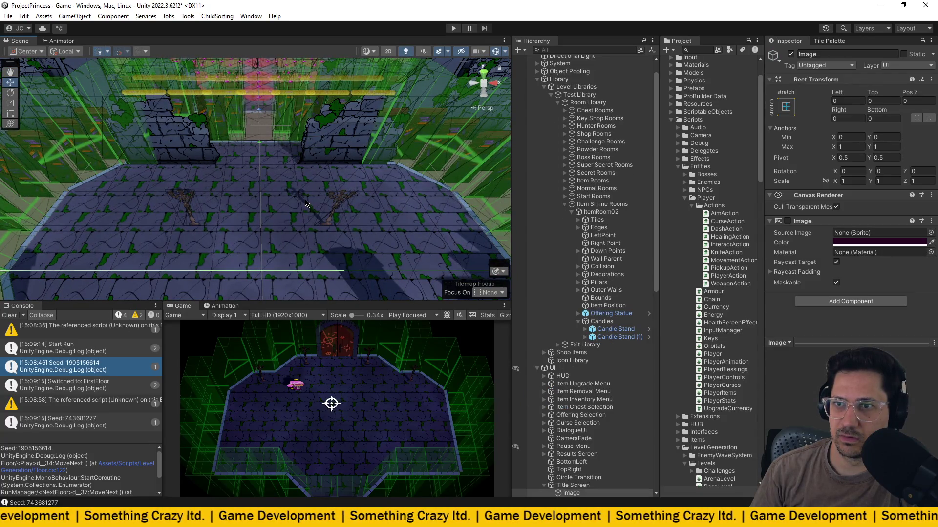
pyautogui.scroll(-3, 317, 194)
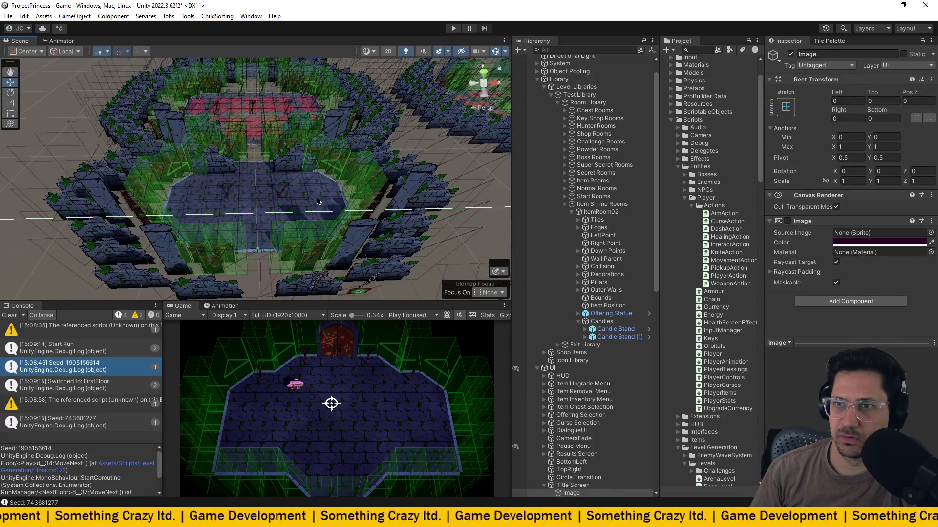
pyautogui.moveTo(317, 201)
pyautogui.mouseDown()
pyautogui.moveTo(236, 188)
pyautogui.moveTo(279, 197)
pyautogui.mouseUp()
# Look closely at a start-room floor tile, then collapse StartRoom02 in the Hierarchy.
pyautogui.click(236, 188)
pyautogui.click(236, 188)
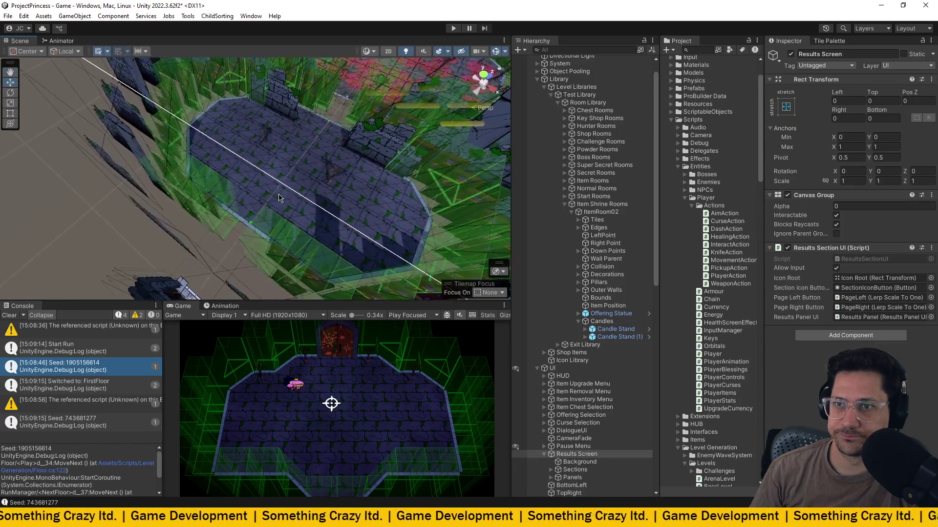
pyautogui.click(279, 198)
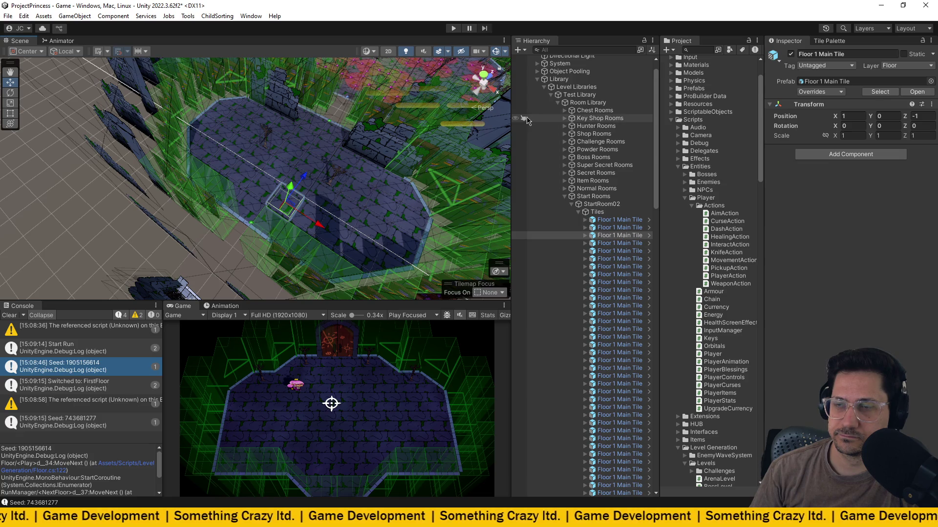
pyautogui.moveTo(432, 154)
pyautogui.mouseDown()
pyautogui.moveTo(447, 156)
pyautogui.moveTo(450, 179)
pyautogui.mouseUp()
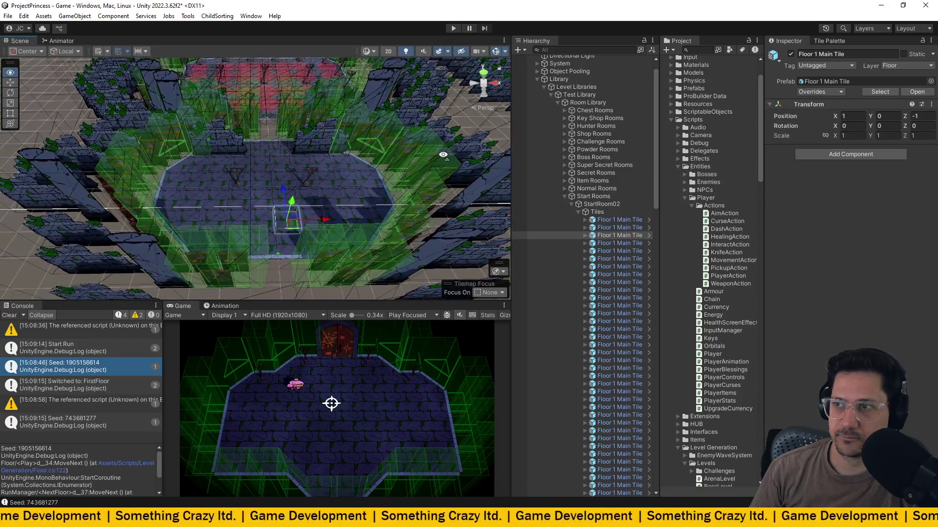
pyautogui.click(573, 204)
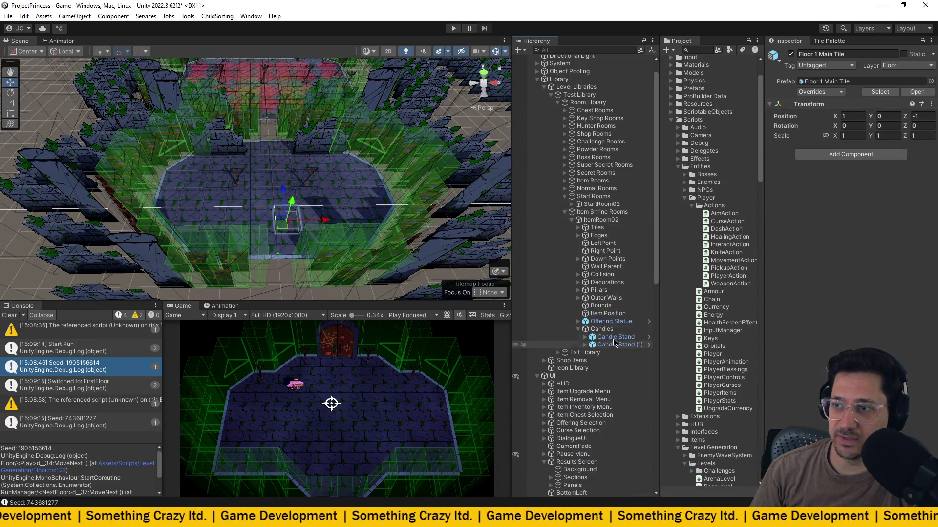
# Reset the Candles group's Transform in ItemRoom02 to position zero.
pyautogui.click(601, 220)
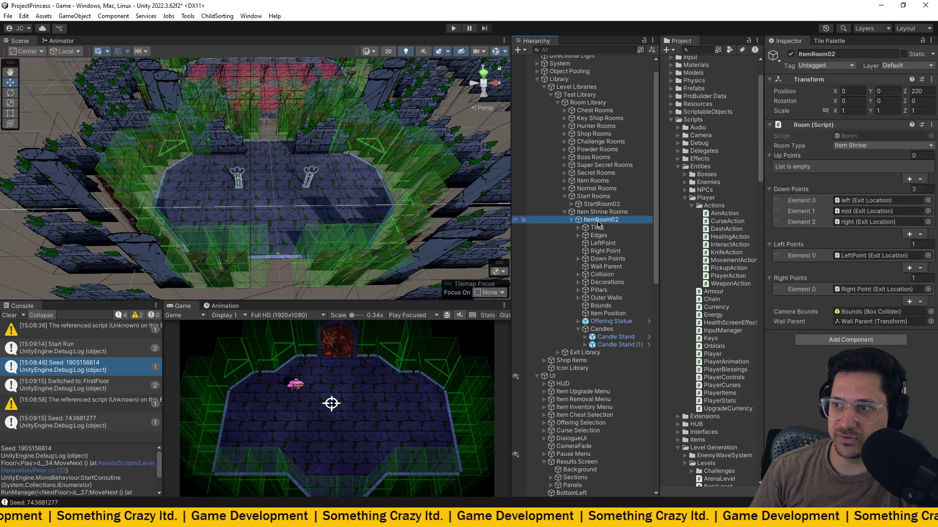
pyautogui.click(608, 321)
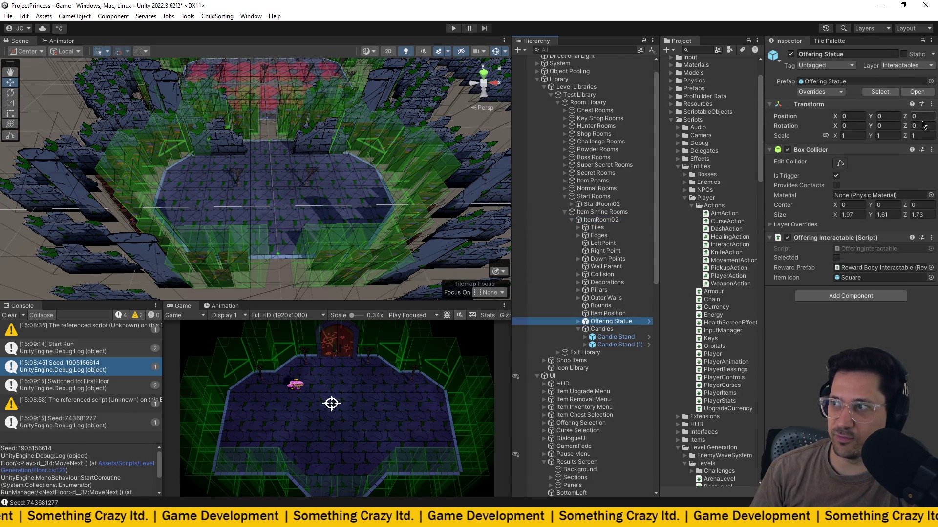
pyautogui.click(601, 329)
pyautogui.click(933, 79)
pyautogui.click(854, 90)
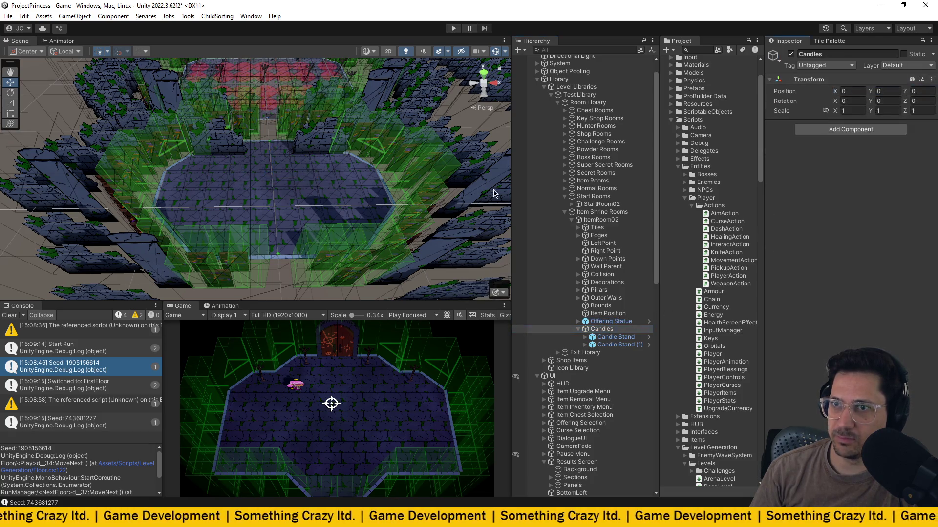
# Frame ItemRoom02 and the Item Shrine Rooms group, orbiting for a close look.
pyautogui.click(616, 322)
pyautogui.click(601, 220)
pyautogui.press('f')
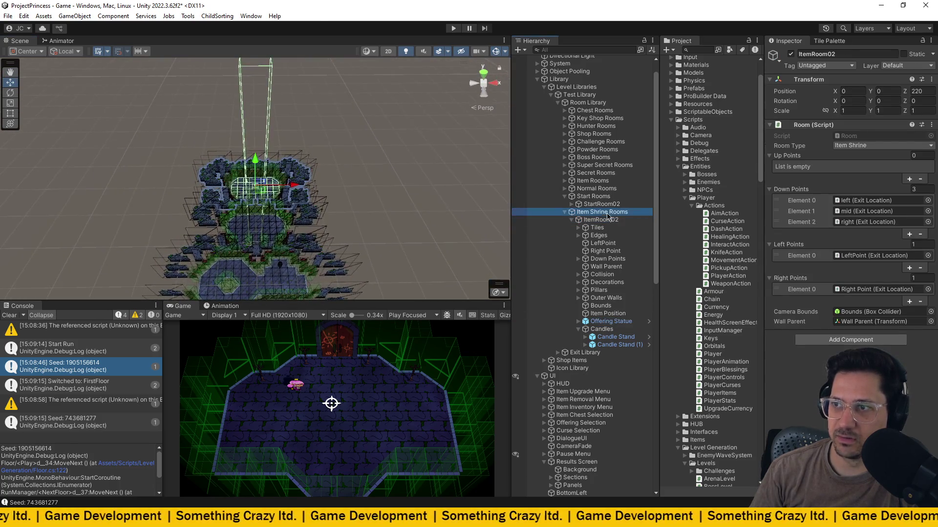
pyautogui.press('Up')
pyautogui.scroll(5, 344, 189)
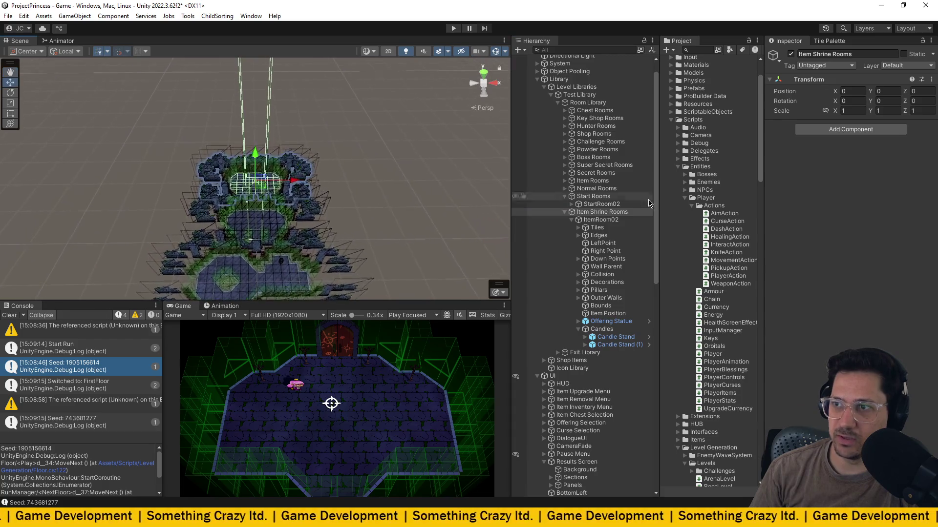
pyautogui.doubleClick(593, 181)
pyautogui.moveTo(361, 169); pyautogui.dragTo(340, 172)
pyautogui.scroll(6, 341, 172)
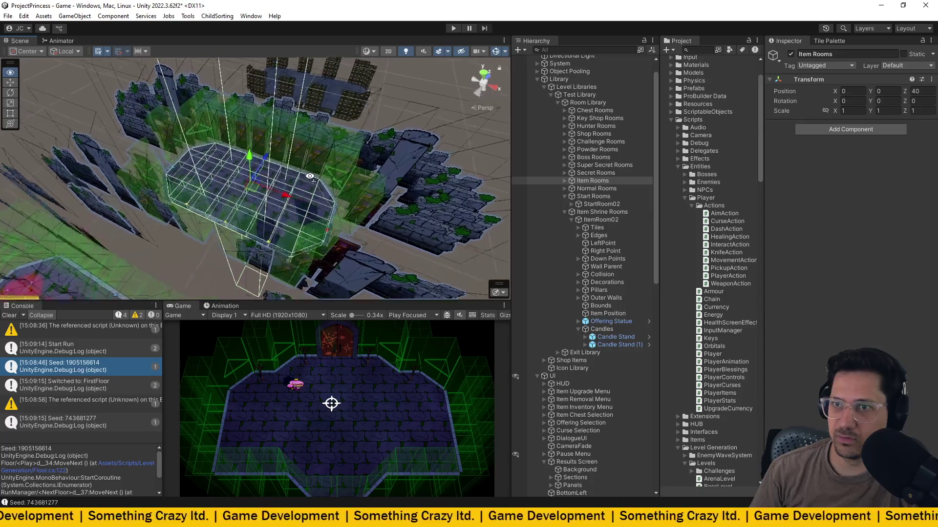
pyautogui.click(604, 220)
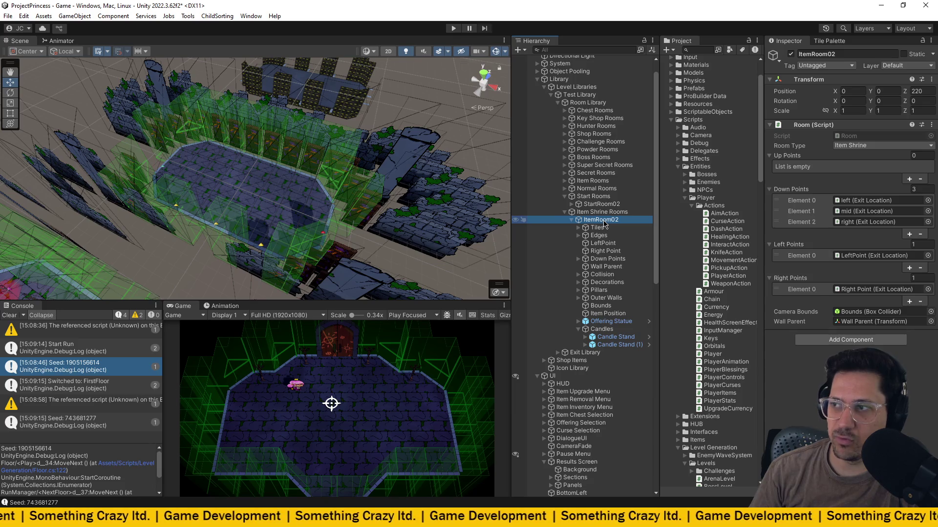
pyautogui.doubleClick(602, 212)
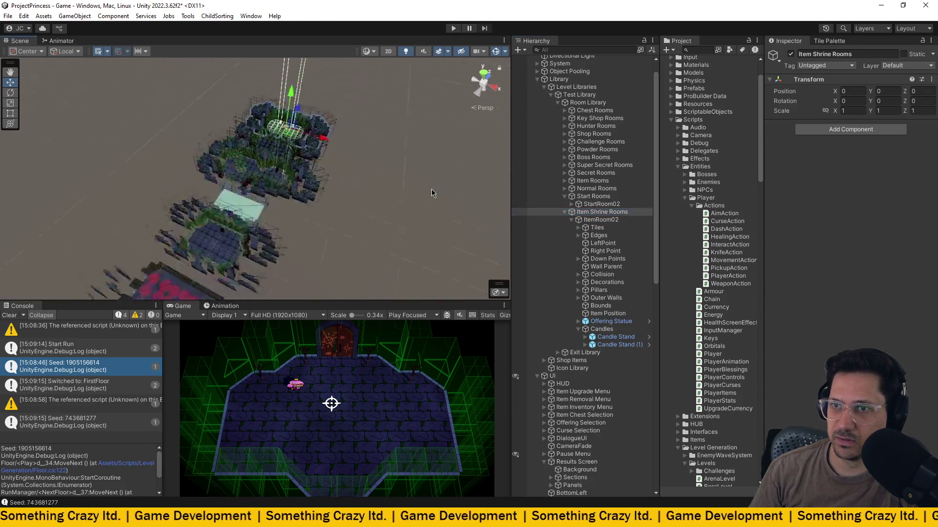
pyautogui.scroll(6, 386, 167)
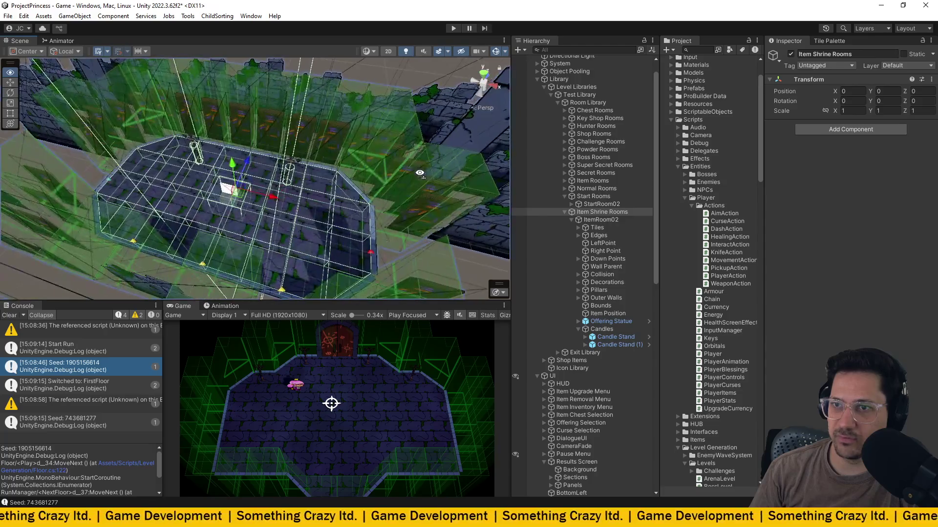
pyautogui.moveTo(412, 204)
pyautogui.mouseDown()
pyautogui.moveTo(313, 151)
pyautogui.moveTo(378, 169)
pyautogui.mouseUp()
# Select the Offering Statue and orbit around it to check its Y 0.5, Z 2 placement.
pyautogui.click(244, 208)
pyautogui.moveTo(244, 207); pyautogui.dragTo(232, 261)
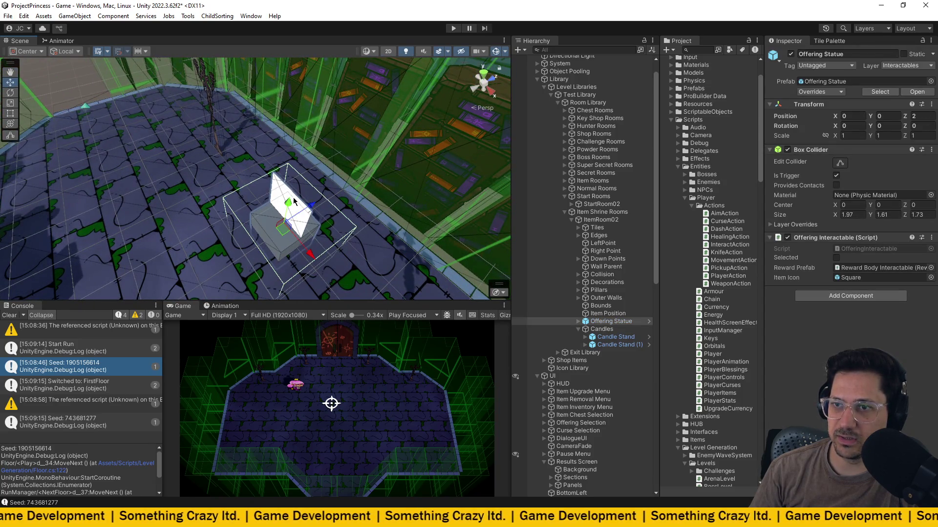
pyautogui.moveTo(288, 180); pyautogui.dragTo(426, 129)
pyautogui.press('f')
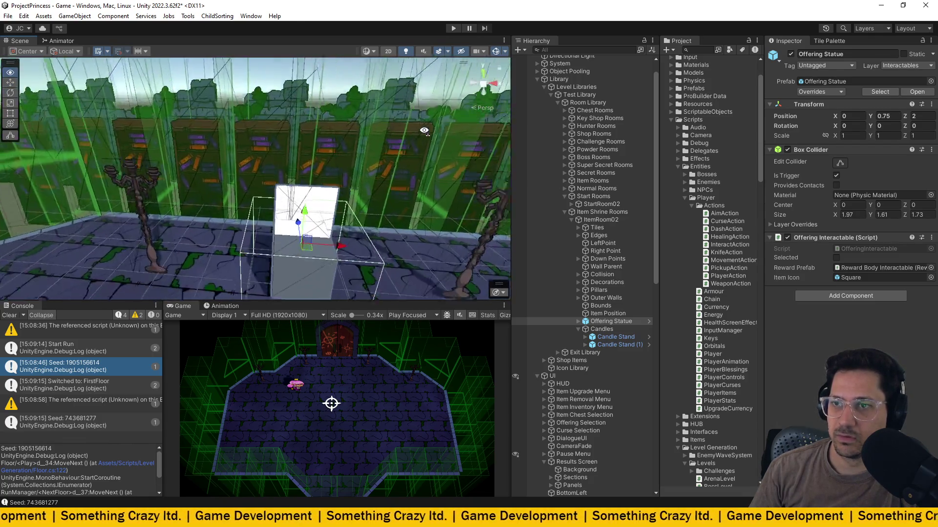
pyautogui.moveTo(395, 214); pyautogui.dragTo(426, 200)
pyautogui.moveTo(344, 202)
pyautogui.mouseDown()
pyautogui.moveTo(428, 230)
pyautogui.moveTo(442, 154)
pyautogui.mouseUp()
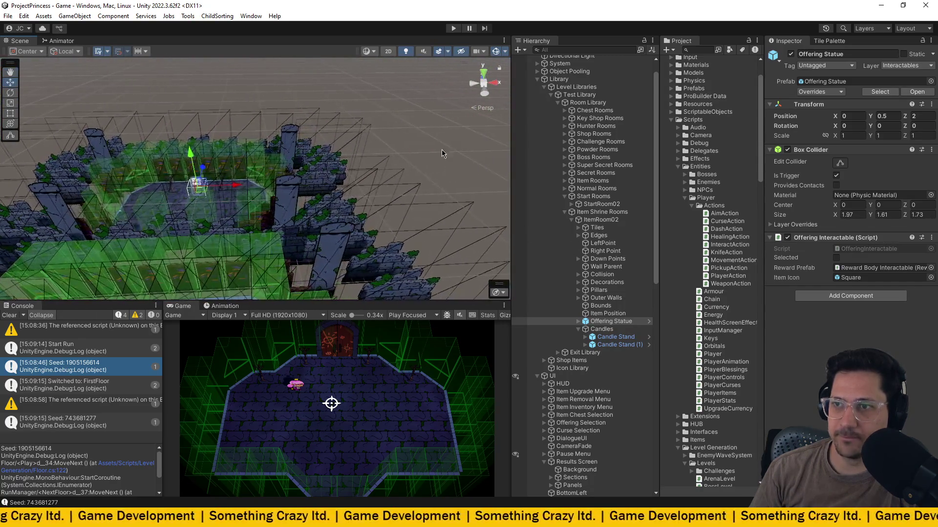
pyautogui.click(442, 154)
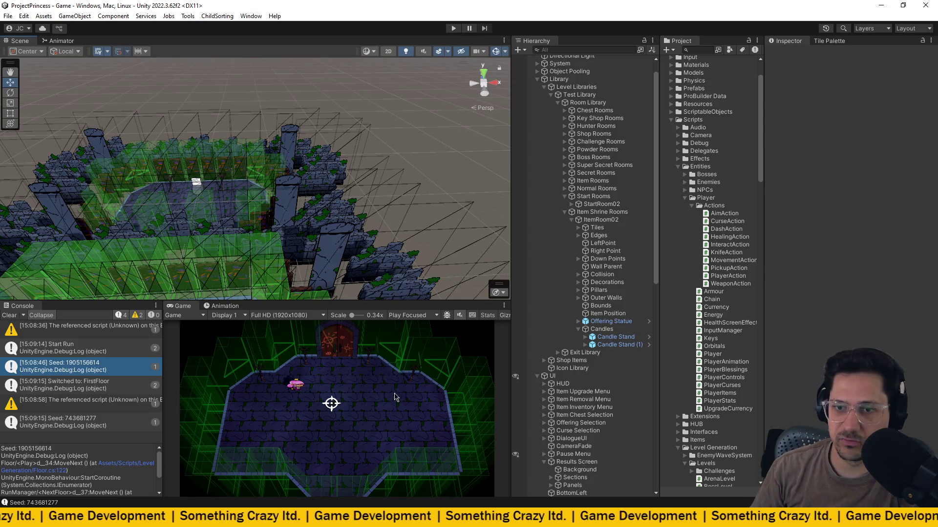
# Delete the missing-script OfferingLevel object, save, clear the Console, and enter Play mode.
pyautogui.click(97, 337)
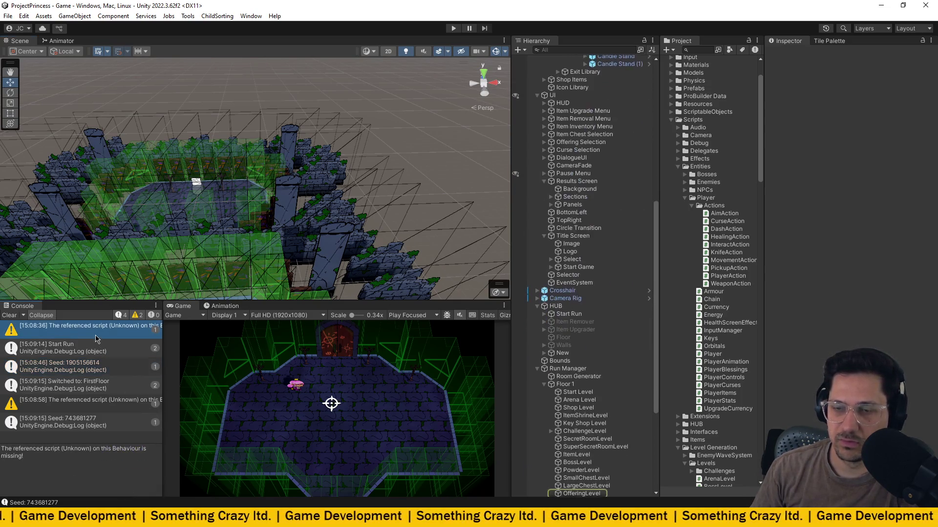
pyautogui.scroll(-4, 535, 396)
pyautogui.click(575, 434)
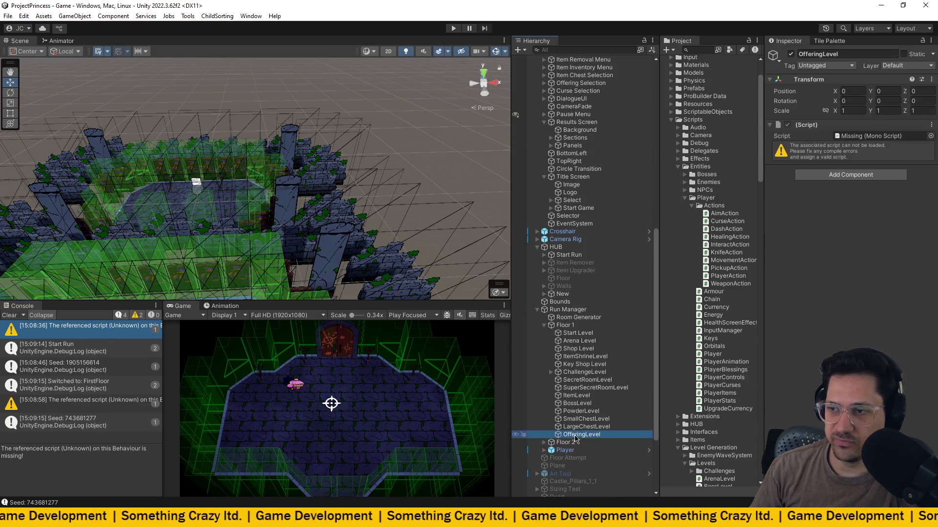
pyautogui.press('Delete')
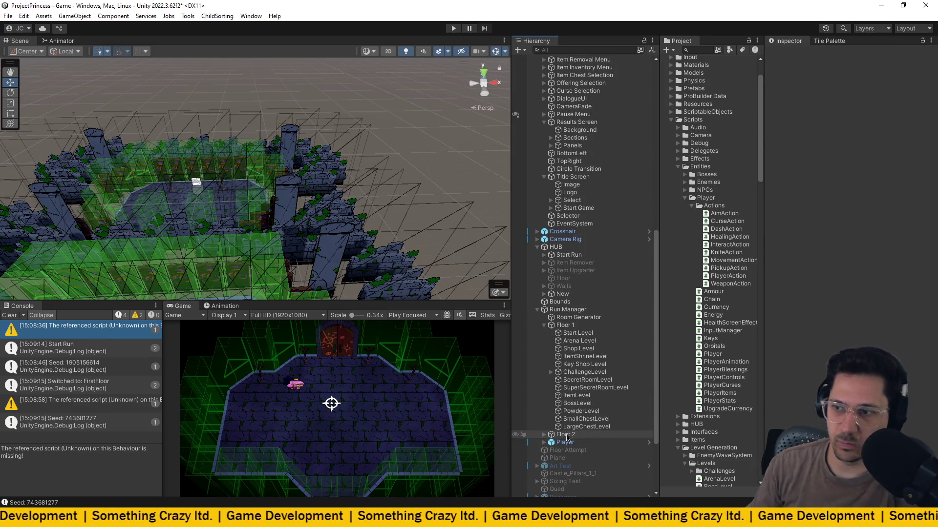
pyautogui.hotkey('ctrl', 's')
pyautogui.click(9, 315)
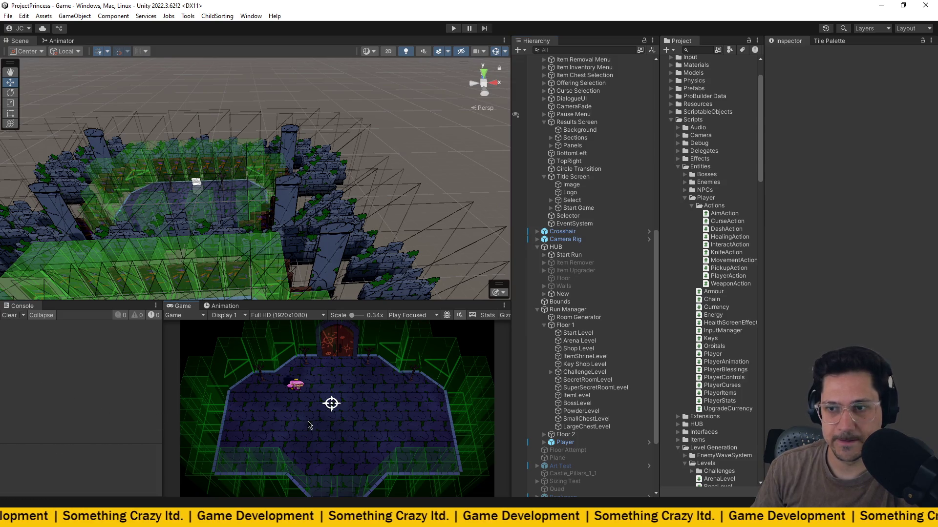
pyautogui.click(453, 28)
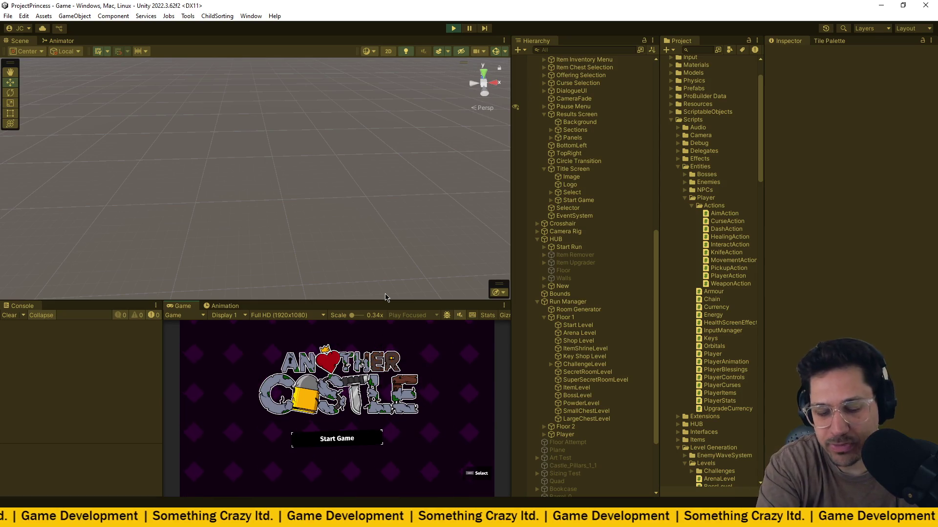
# Start the game from the title screen and select Floor 1 in the Hierarchy.
pyautogui.press('space')
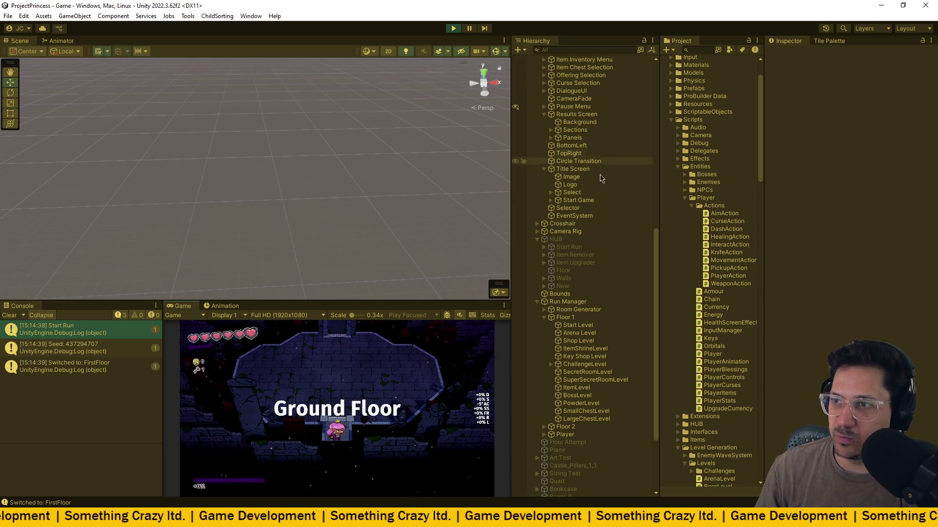
pyautogui.click(565, 318)
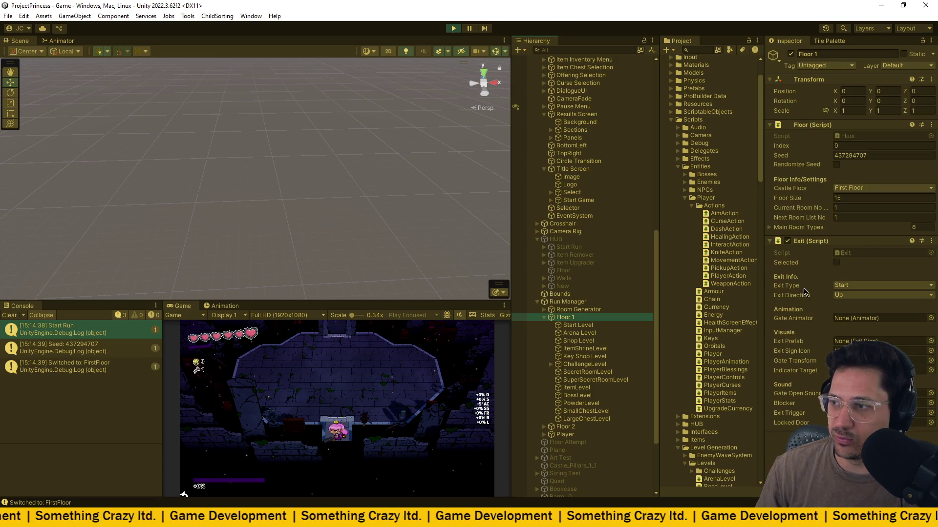
pyautogui.click(776, 227)
pyautogui.click(777, 227)
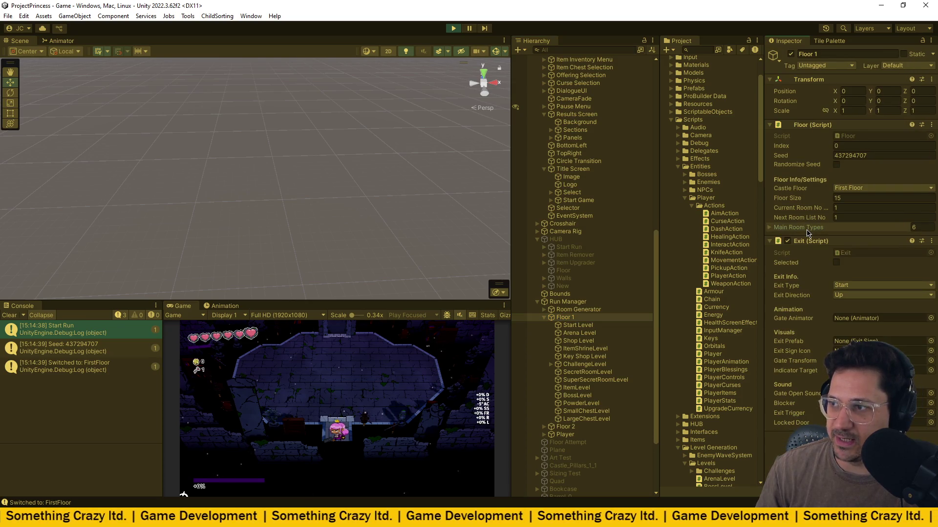
pyautogui.click(568, 302)
pyautogui.click(565, 317)
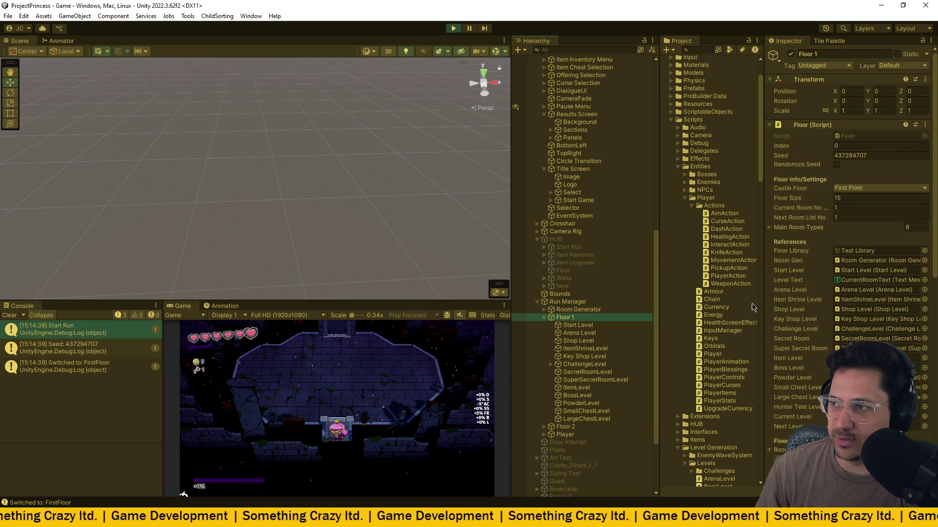
# Set Floor 1's Next Room List No to 3 and walk the player through the door.
pyautogui.scroll(-3, 791, 291)
pyautogui.scroll(-5, 791, 291)
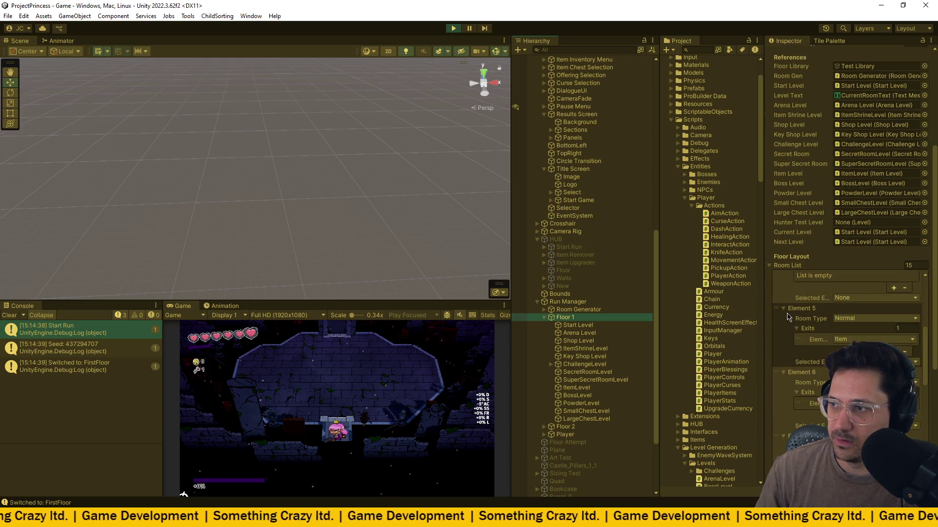
pyautogui.scroll(1, 801, 355)
pyautogui.scroll(2, 800, 343)
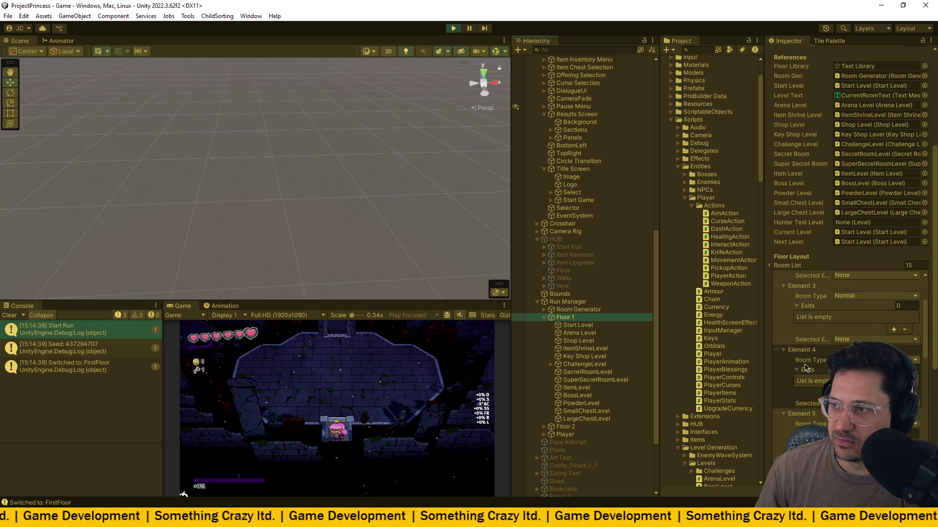
pyautogui.scroll(6, 840, 274)
pyautogui.click(859, 191)
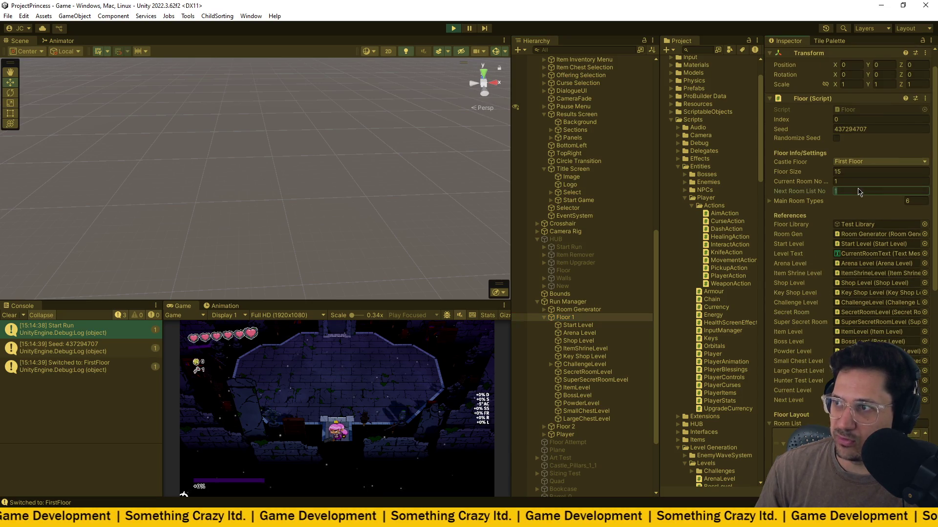
pyautogui.click(332, 367)
pyautogui.press('w')
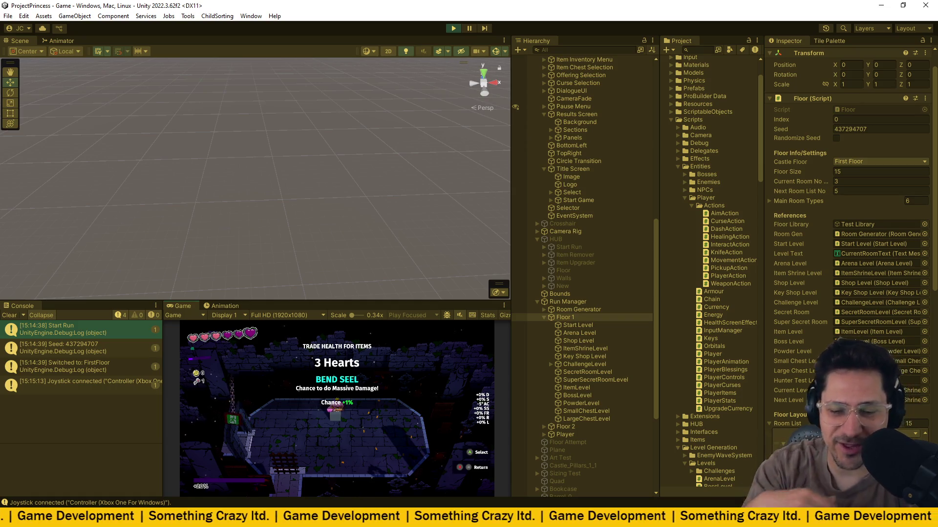
# Browse the health-trade offers, trade 4 Hearts for Wide Barrel, and walk into the room.
pyautogui.press('Right')
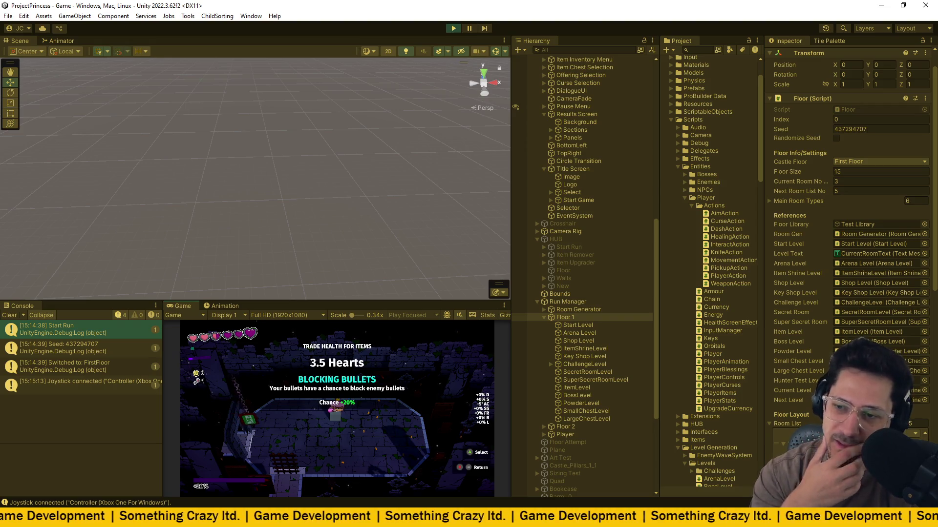
pyautogui.press('Right')
pyautogui.press('Right')
pyautogui.press('Left')
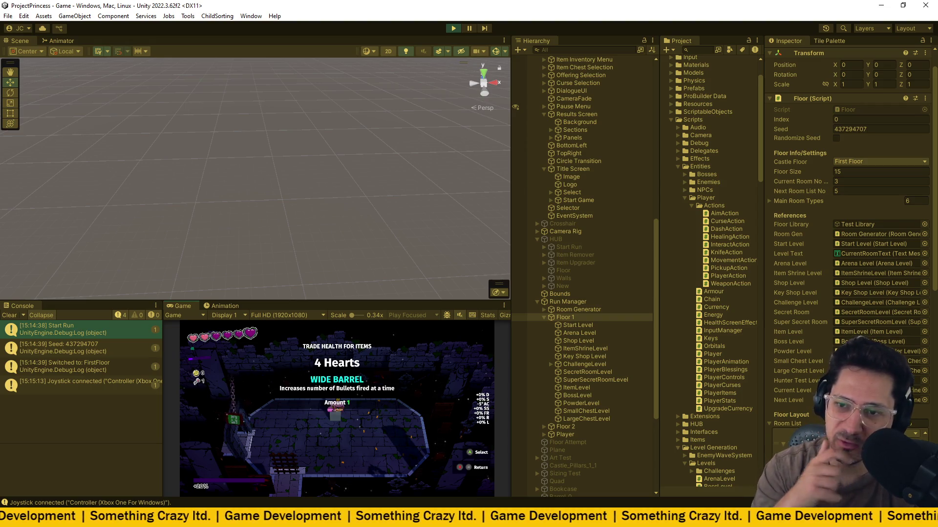
pyautogui.press('Return')
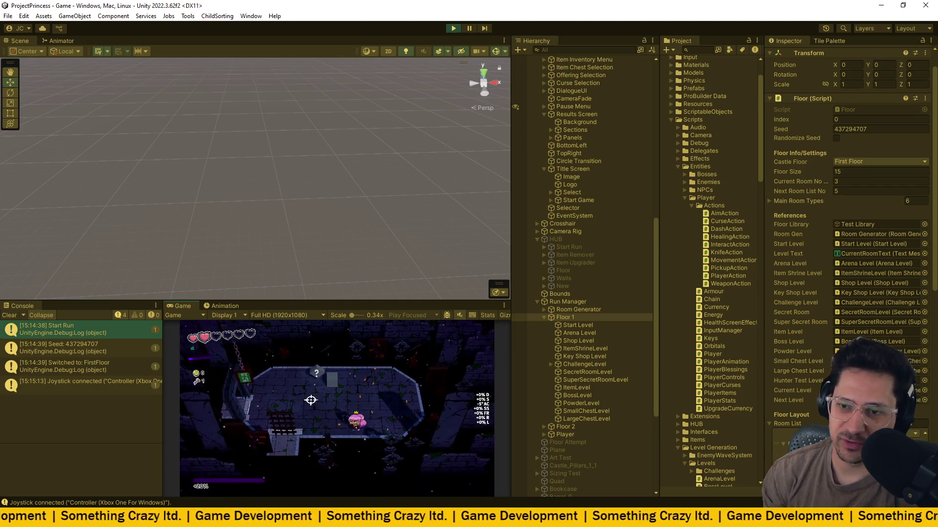
pyautogui.press('w')
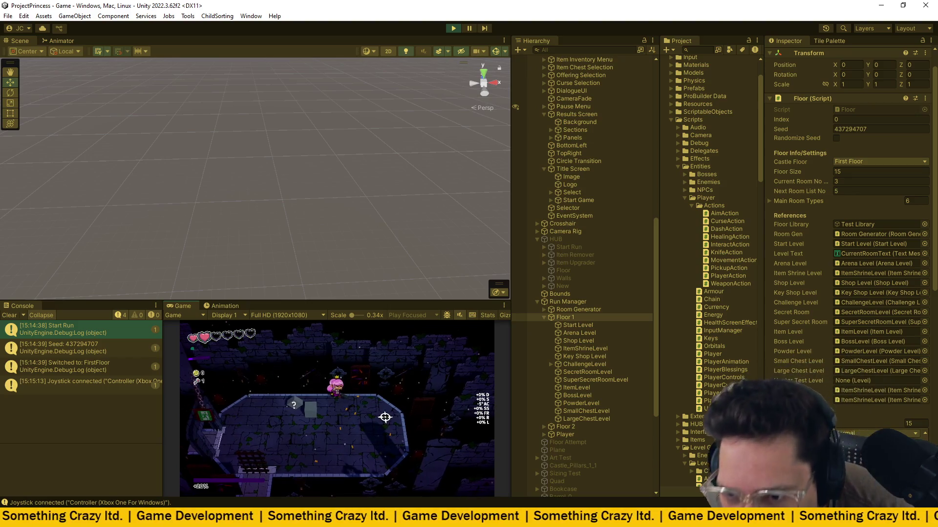
pyautogui.press('super')
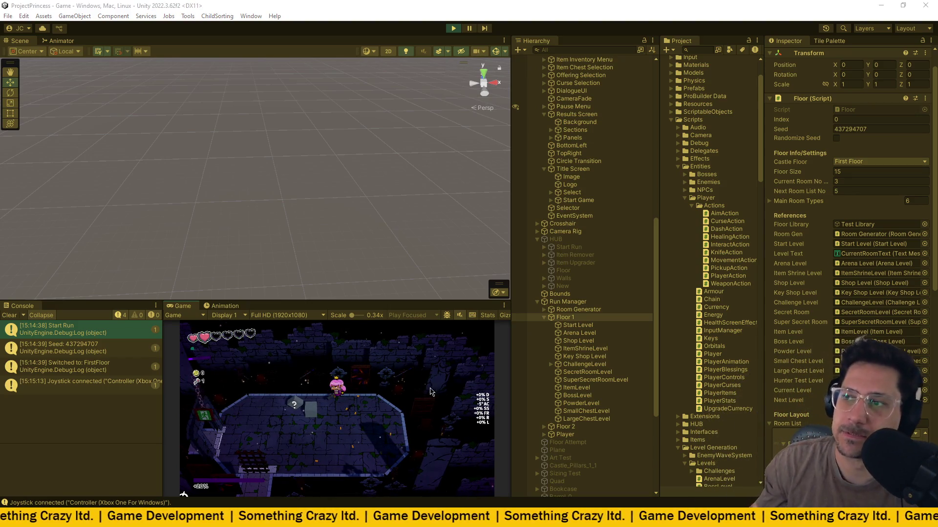
pyautogui.scroll(3, 708, 244)
pyautogui.scroll(10, 570, 302)
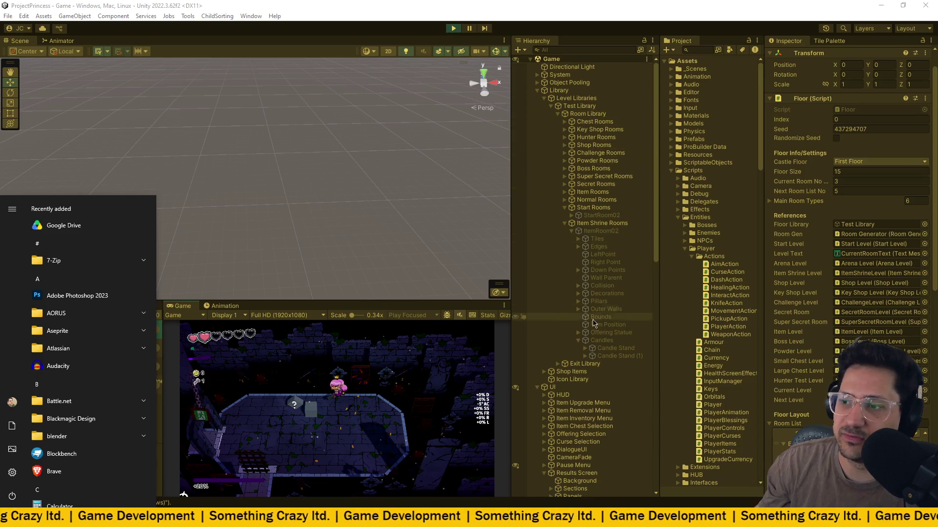
# Frame the UI canvas in the 2D Scene view and zoom in on the heart row.
pyautogui.click(570, 303)
pyautogui.press('f')
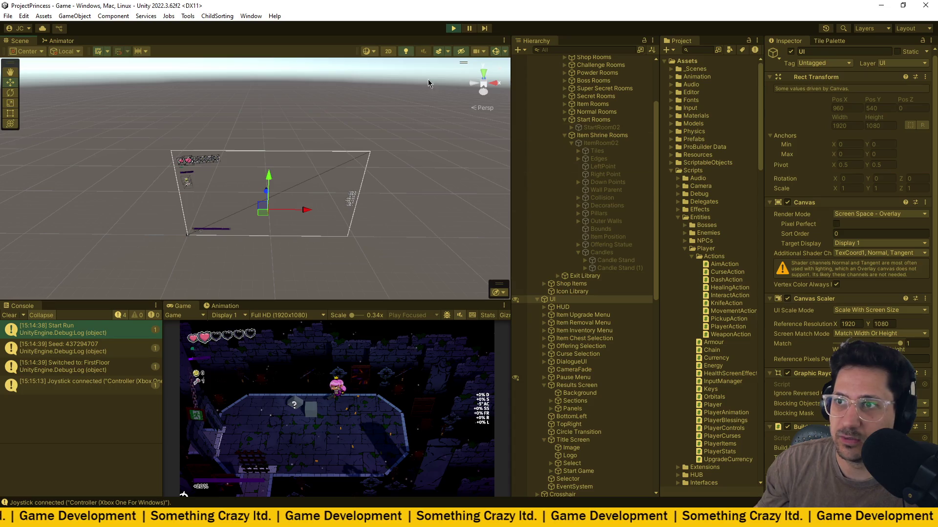
pyautogui.click(387, 53)
pyautogui.scroll(5, 215, 166)
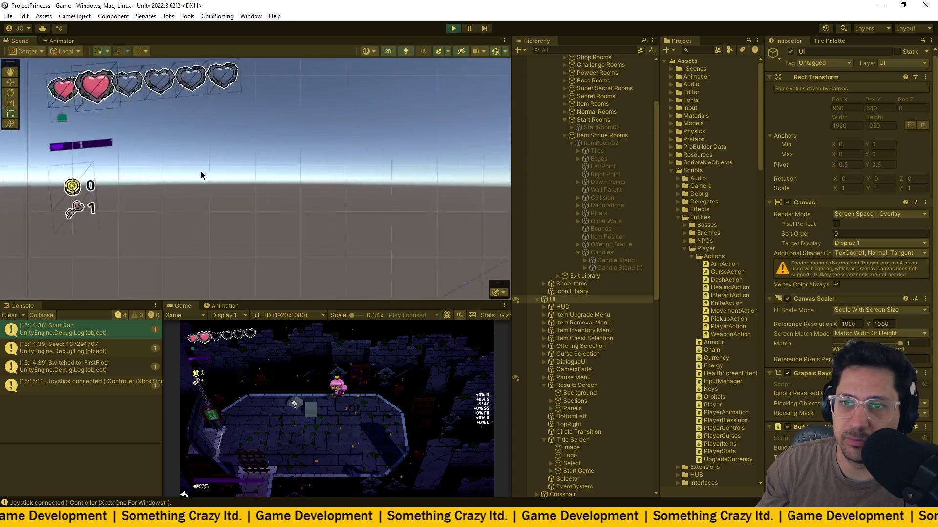
pyautogui.scroll(8, 278, 197)
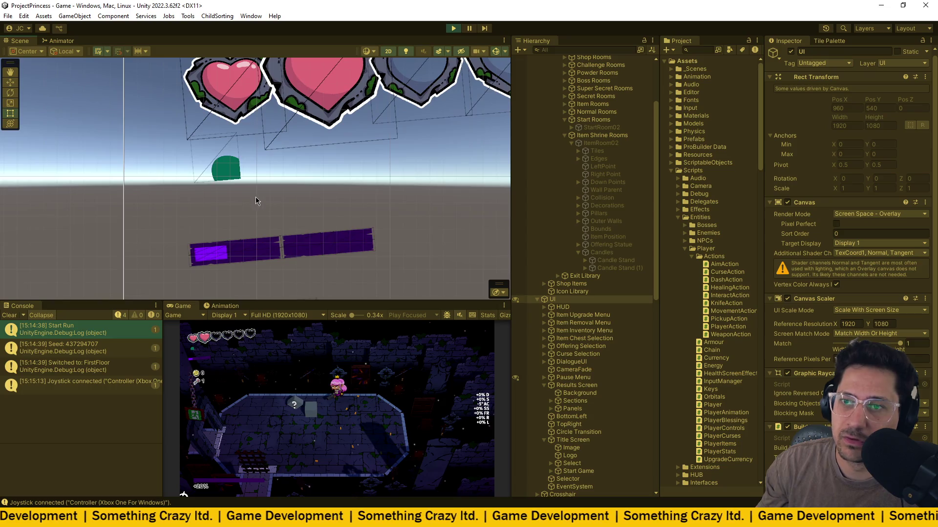
pyautogui.scroll(-6, 241, 176)
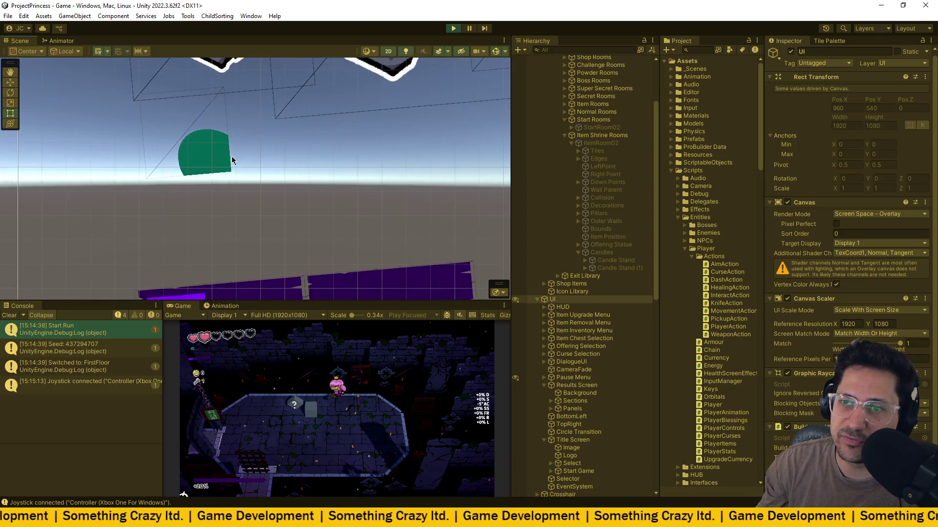
pyautogui.scroll(-2, 232, 166)
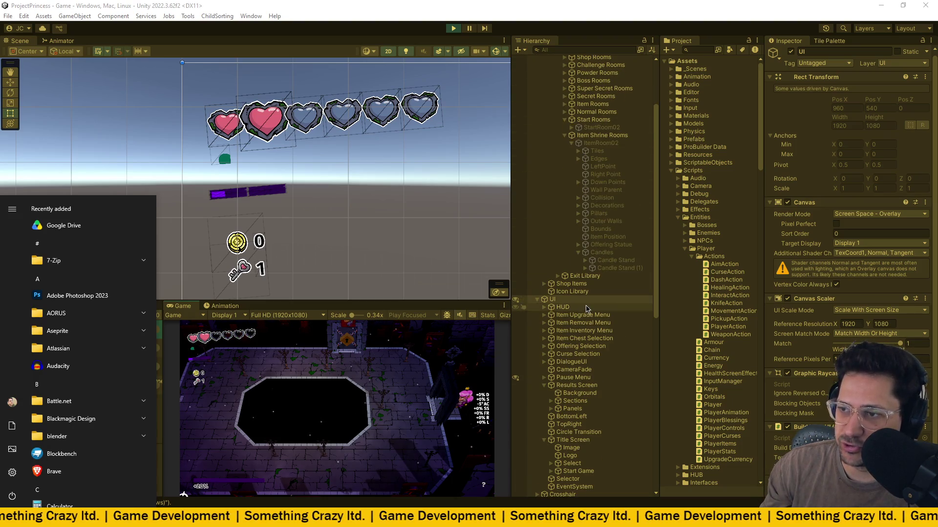
# Inspect Floor 1's Floor Layout under Run Manager, then exit play mode with Ctrl+P.
pyautogui.click(536, 302)
pyautogui.click(537, 299)
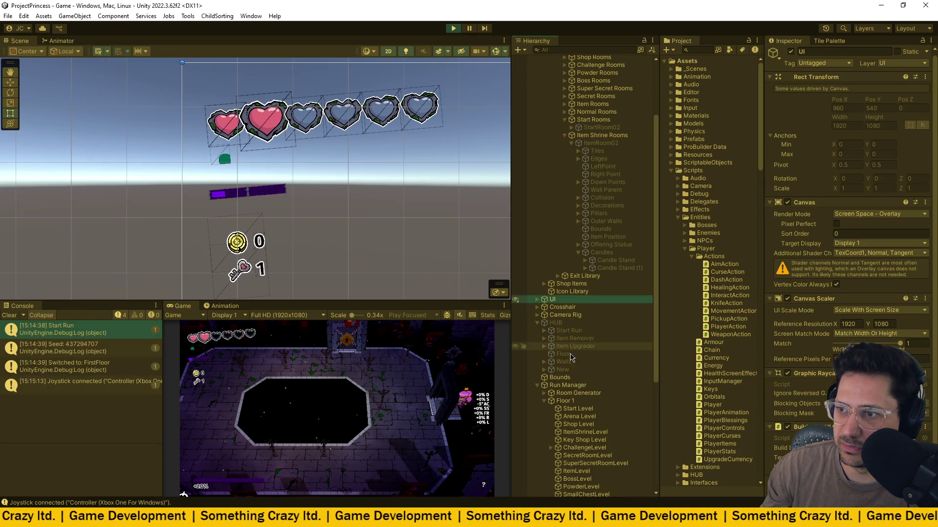
pyautogui.click(565, 401)
pyautogui.scroll(-5, 795, 300)
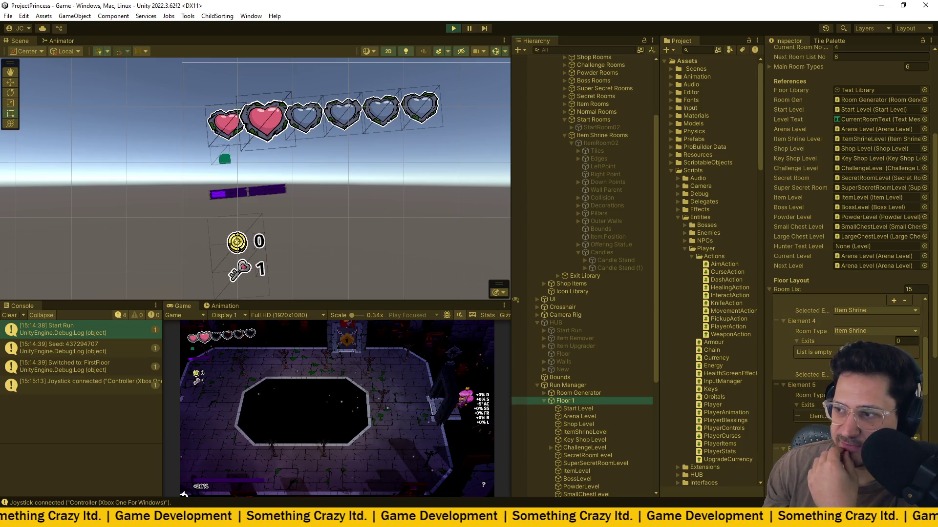
pyautogui.click(365, 400)
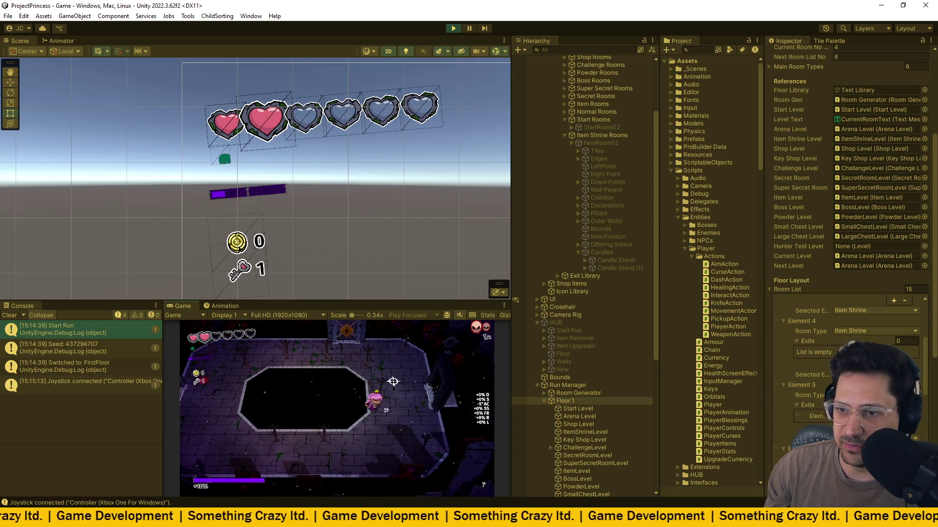
pyautogui.hotkey('ctrl', 'p')
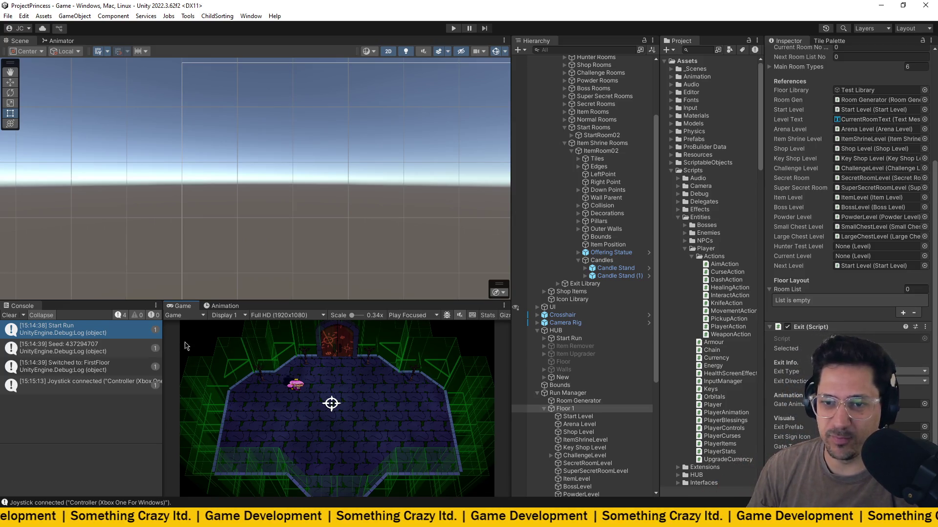
# Empty the Console log with the Clear button.
pyautogui.click(8, 315)
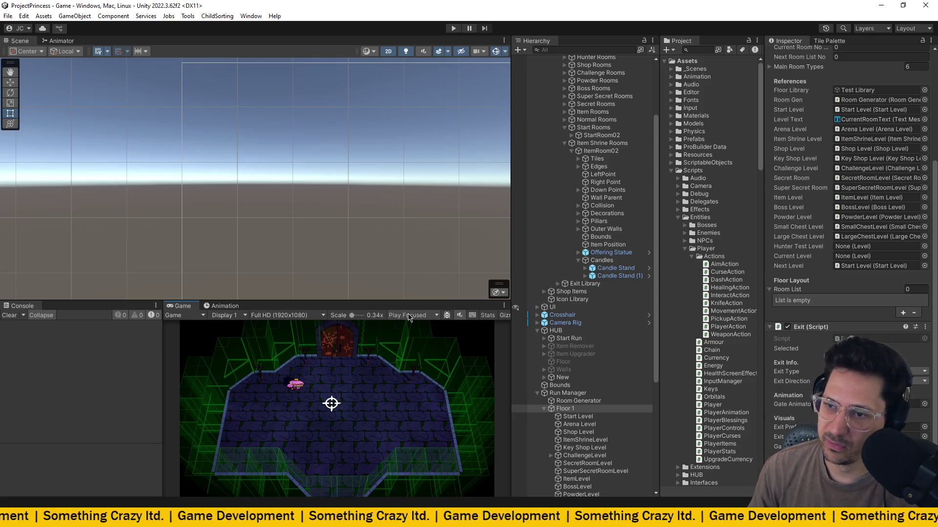
# Select HUB and collapse the Library and HUB foldouts in the Hierarchy.
pyautogui.scroll(4, 605, 301)
pyautogui.scroll(-4, 605, 301)
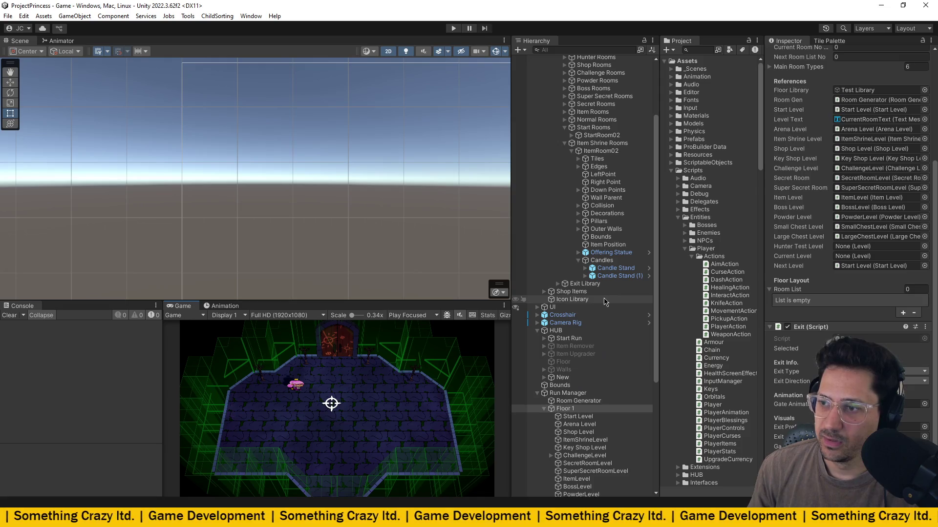
pyautogui.scroll(3, 604, 301)
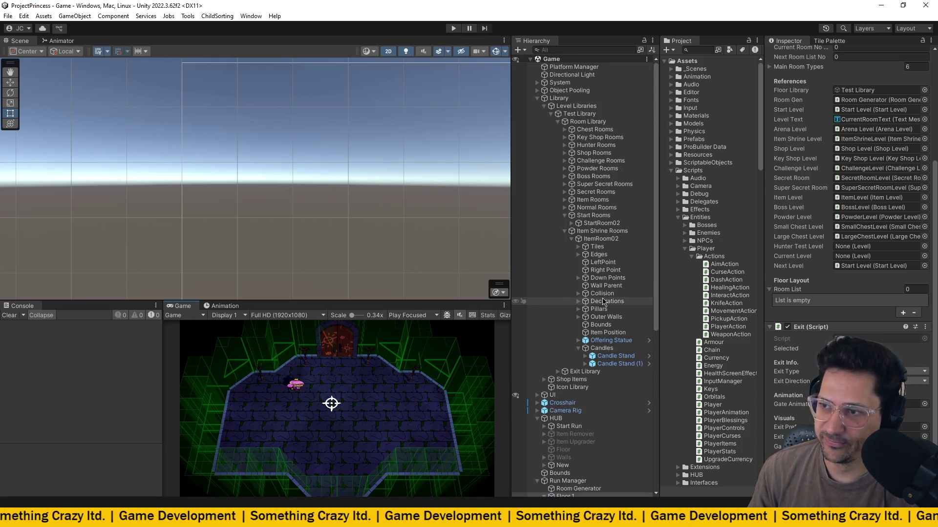
pyautogui.scroll(-8, 603, 302)
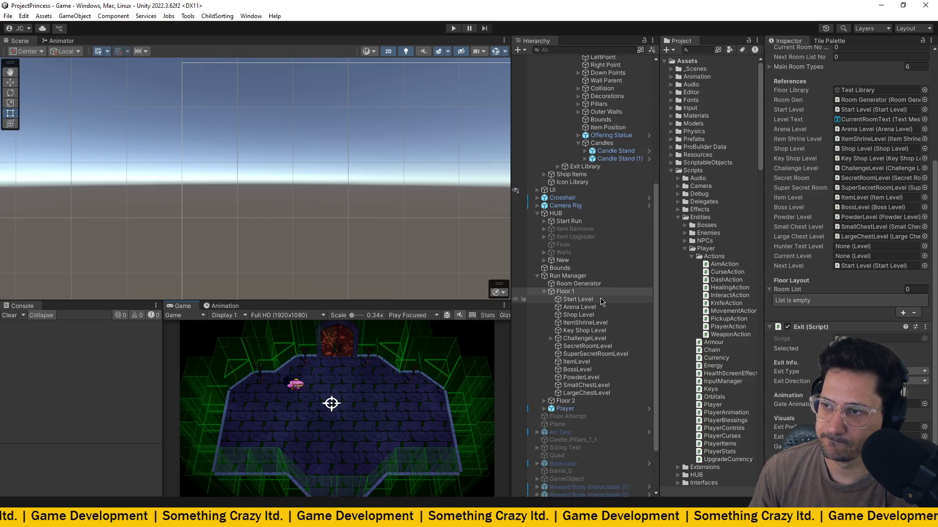
pyautogui.click(556, 214)
pyautogui.scroll(4, 555, 238)
pyautogui.scroll(3, 549, 161)
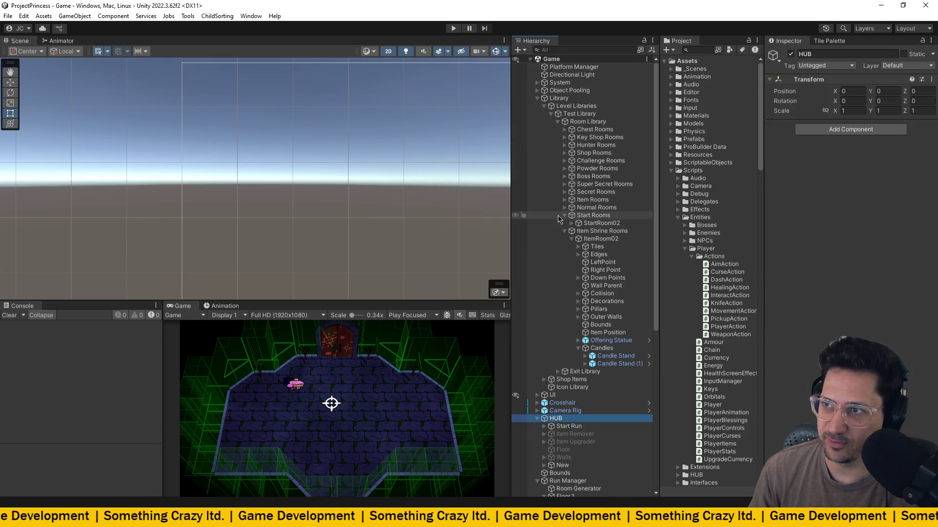
pyautogui.click(538, 99)
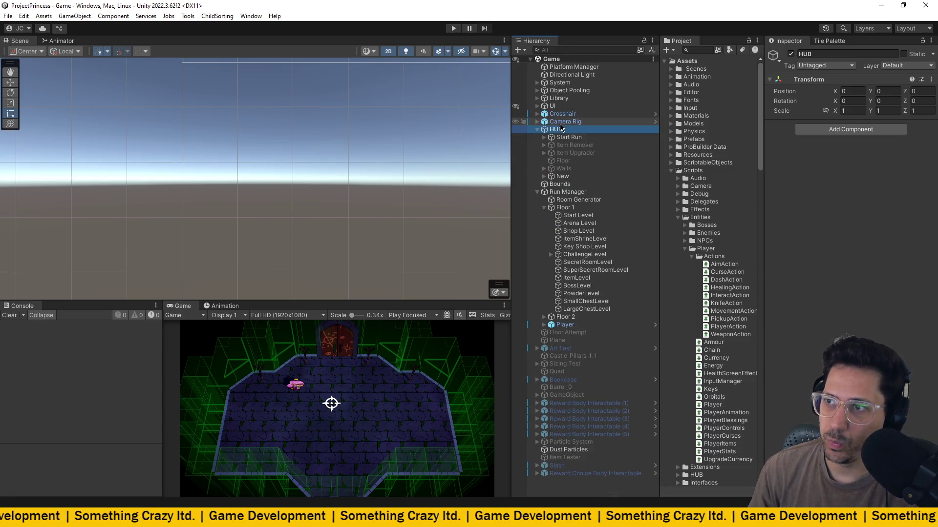
pyautogui.click(537, 130)
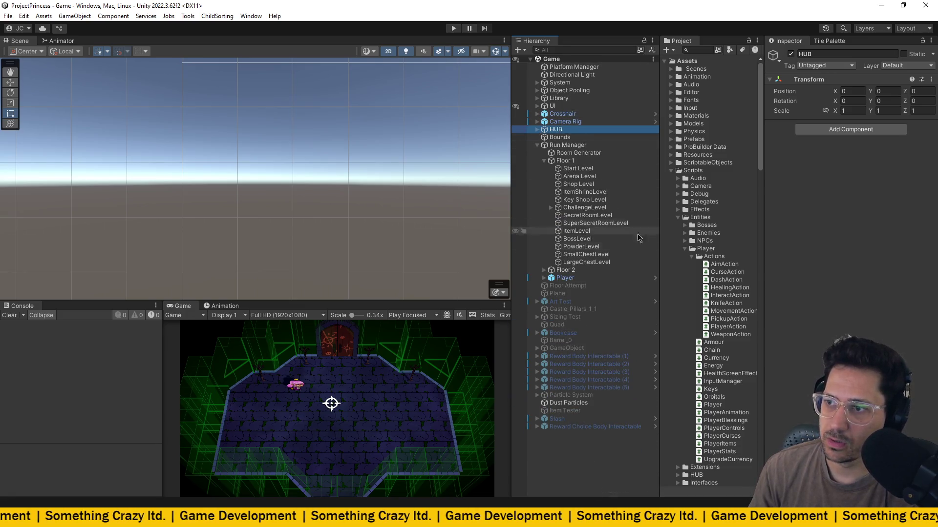
# Select the Player object and fold away its Player (Script) component fields.
pyautogui.click(575, 278)
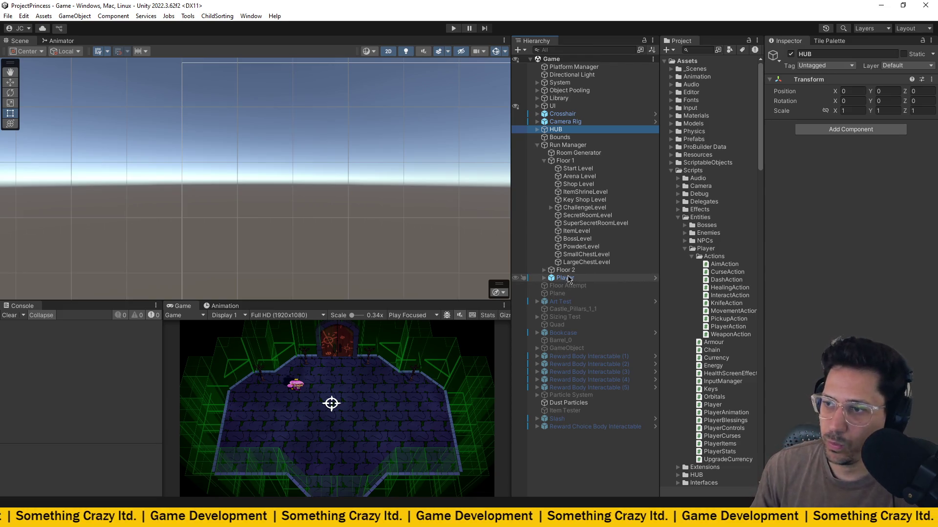
pyautogui.scroll(-2, 826, 257)
pyautogui.scroll(-5, 826, 258)
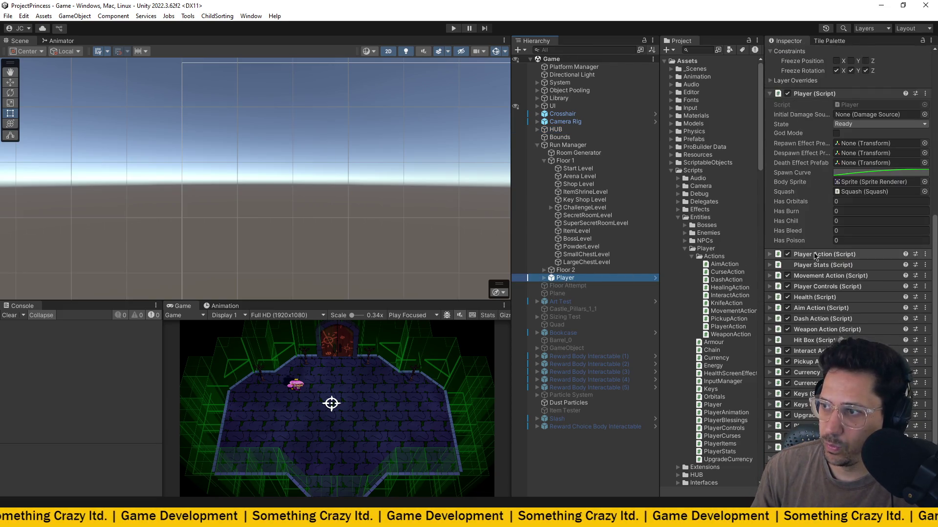
pyautogui.scroll(-2, 806, 147)
pyautogui.click(809, 120)
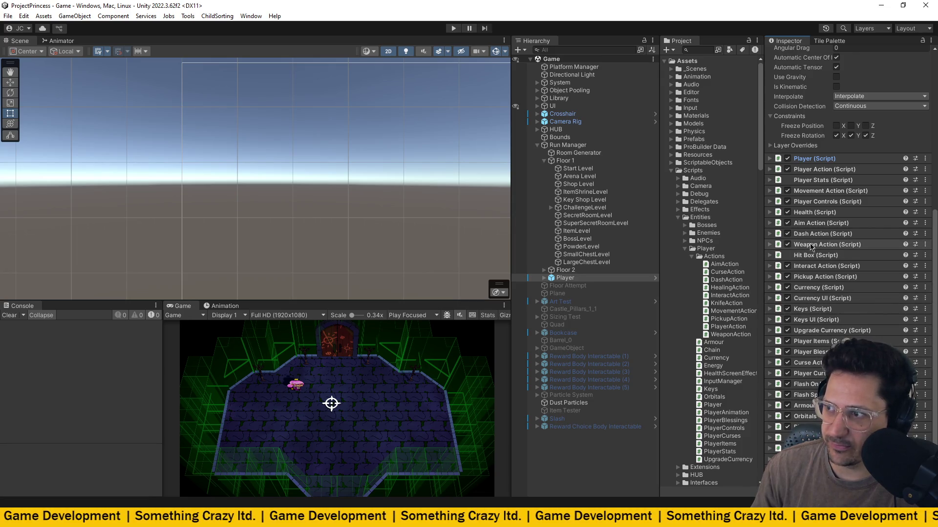
# Set the Player Stats Max Health base value to 6.
pyautogui.click(811, 212)
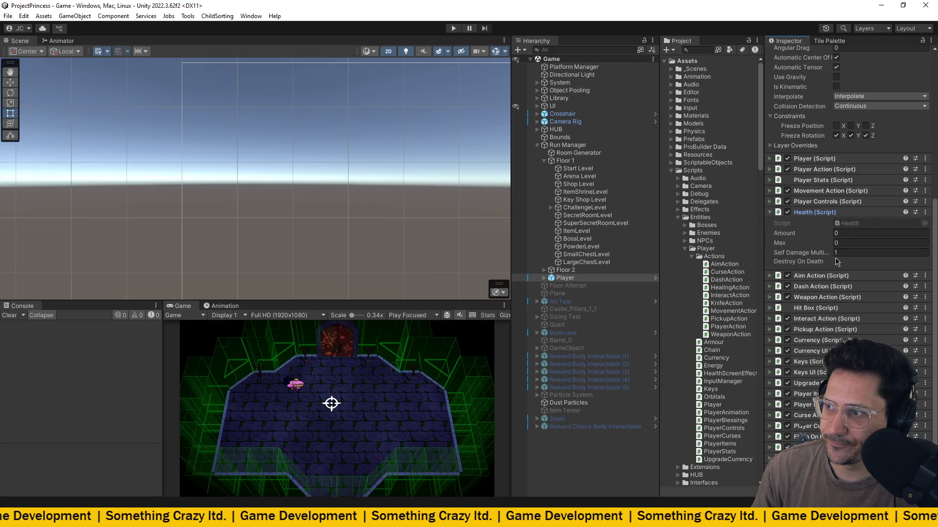
pyautogui.click(809, 212)
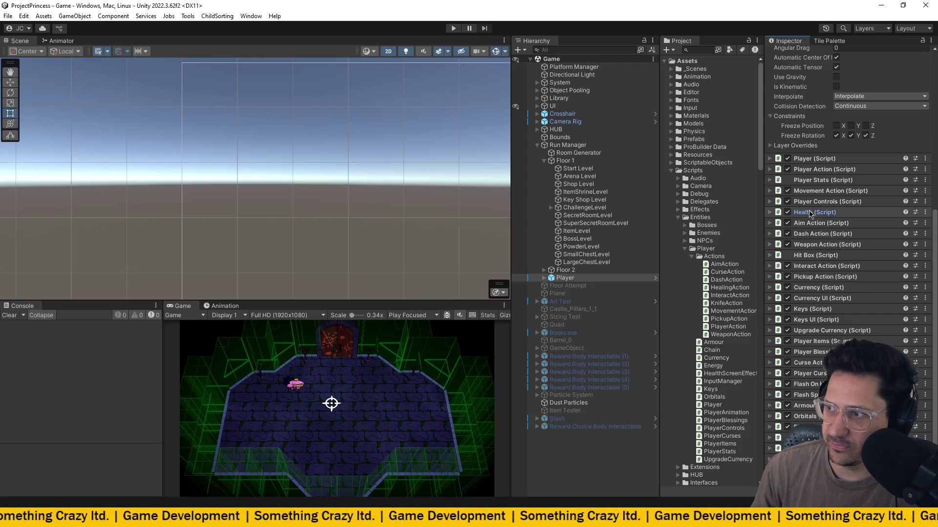
pyautogui.click(812, 181)
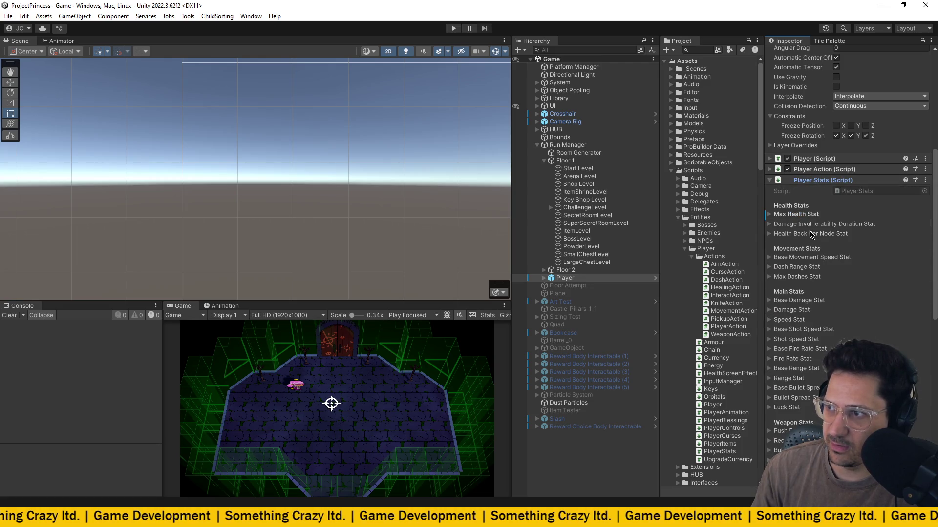
pyautogui.click(797, 215)
pyautogui.click(861, 226)
pyautogui.write('6')
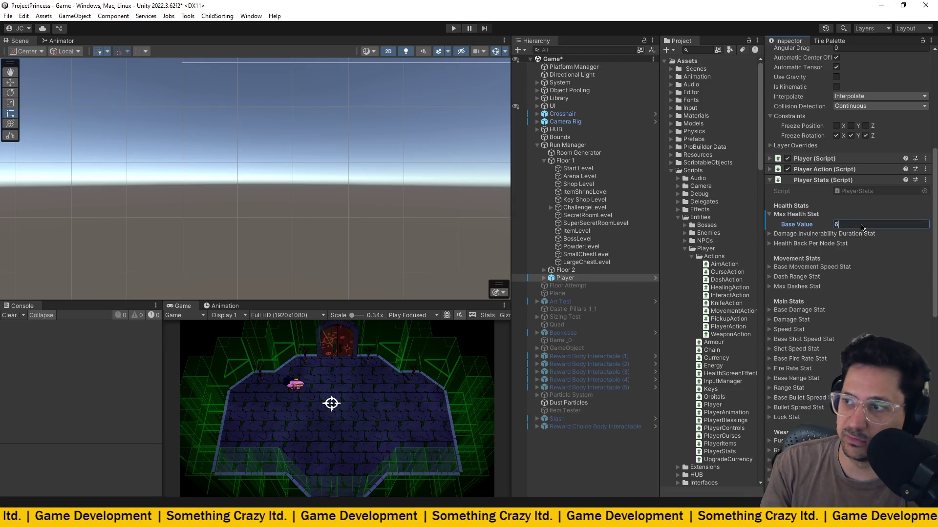
# Save the scene, switch play mode to Play Maximized, and start playing.
pyautogui.hotkey('ctrl', 's')
pyautogui.click(423, 316)
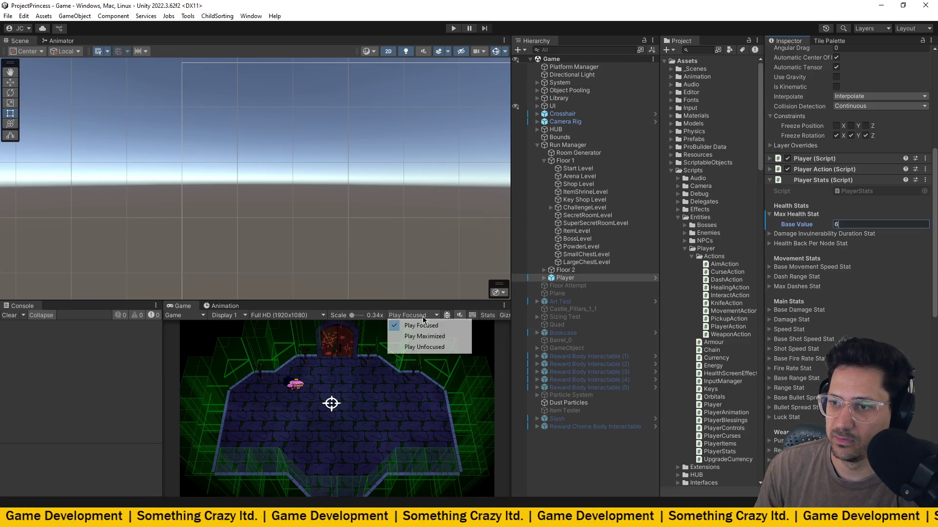
pyautogui.click(424, 336)
pyautogui.hotkey('ctrl', 'p')
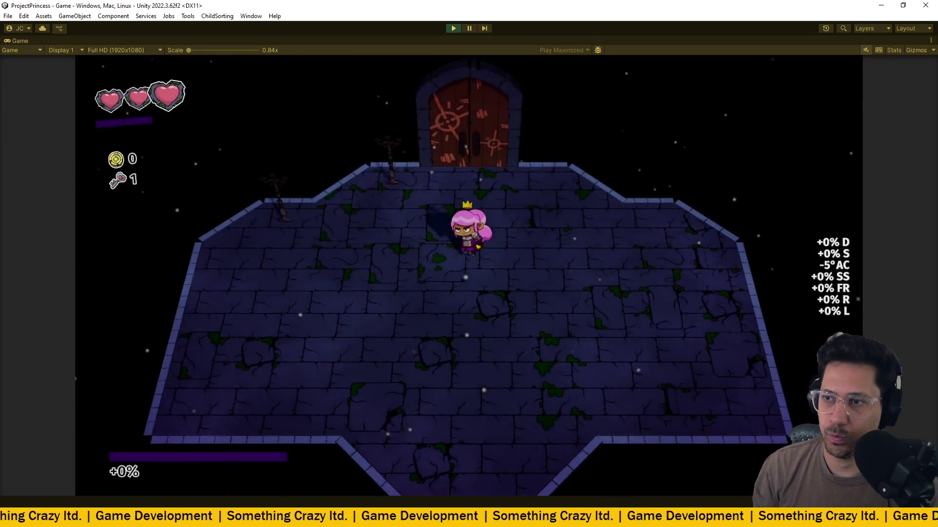
# Walk the princess to the door, start the run, and enter the first combat room.
pyautogui.press('w')
pyautogui.press('e')
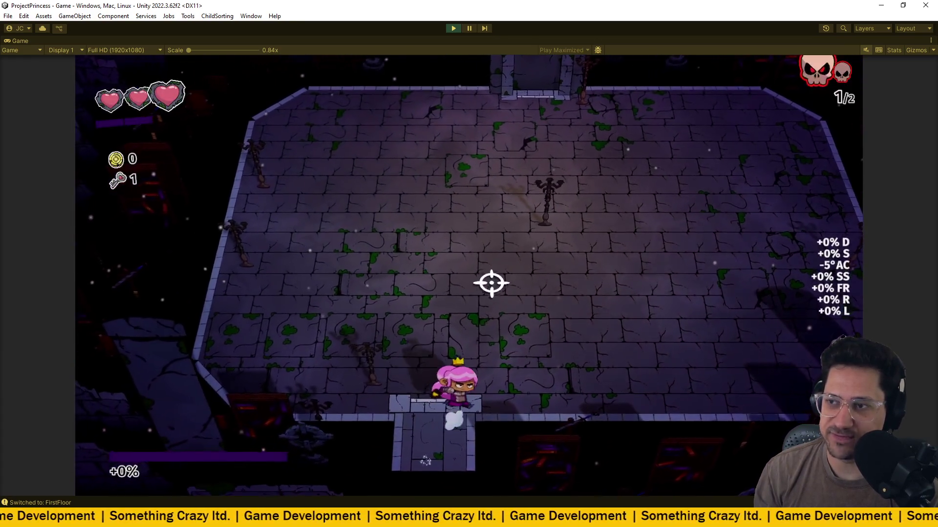
pyautogui.press('w')
pyautogui.press('d')
pyautogui.click(519, 218)
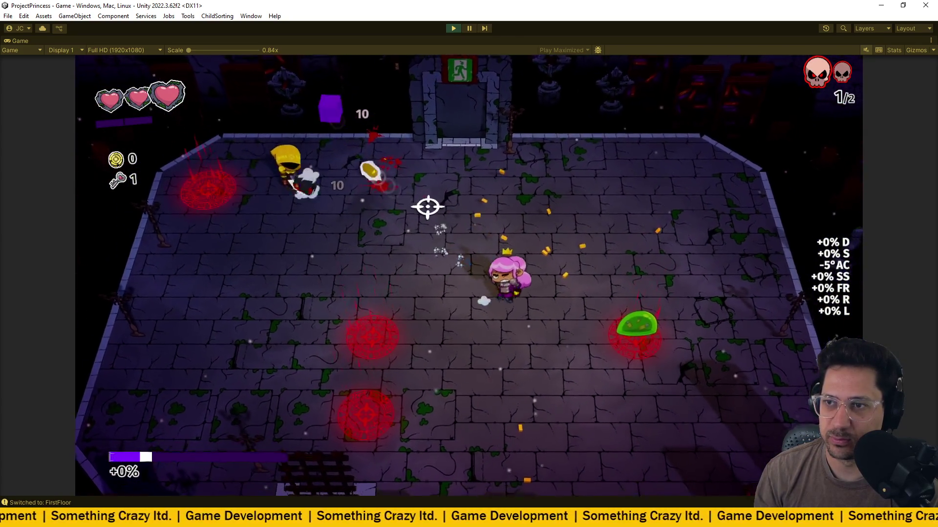
# Fight through the room's enemies, moving with WASD and shooting with the mouse.
pyautogui.press('w')
pyautogui.press('a')
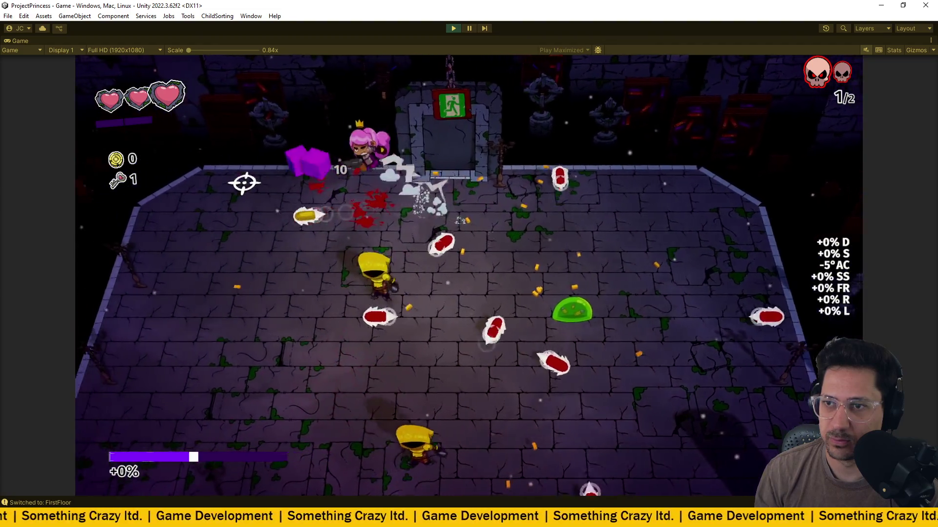
pyautogui.press('s')
pyautogui.click(462, 268)
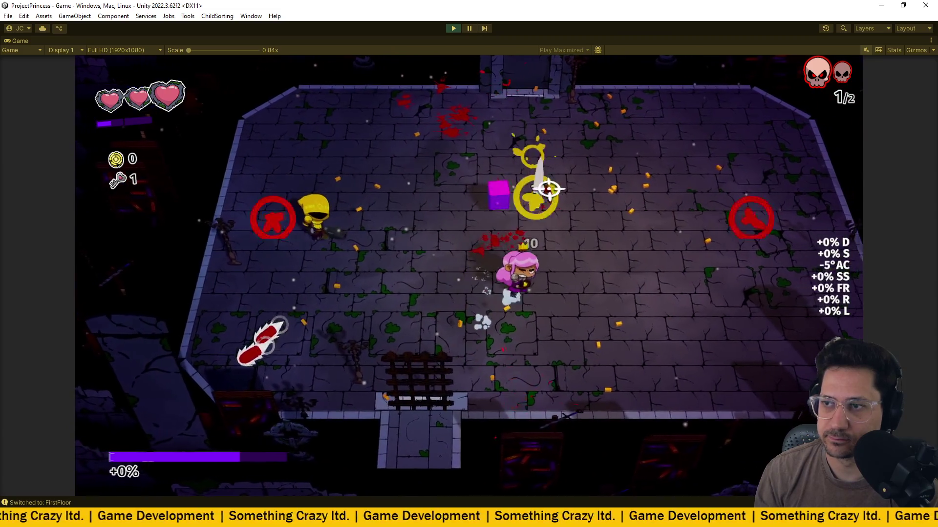
pyautogui.press('d')
pyautogui.click(507, 214)
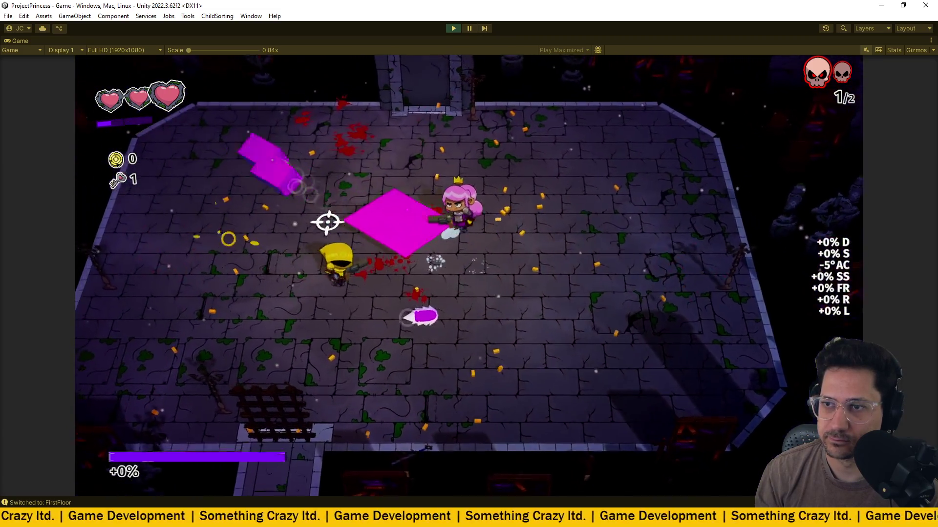
pyautogui.press('d')
pyautogui.press('s')
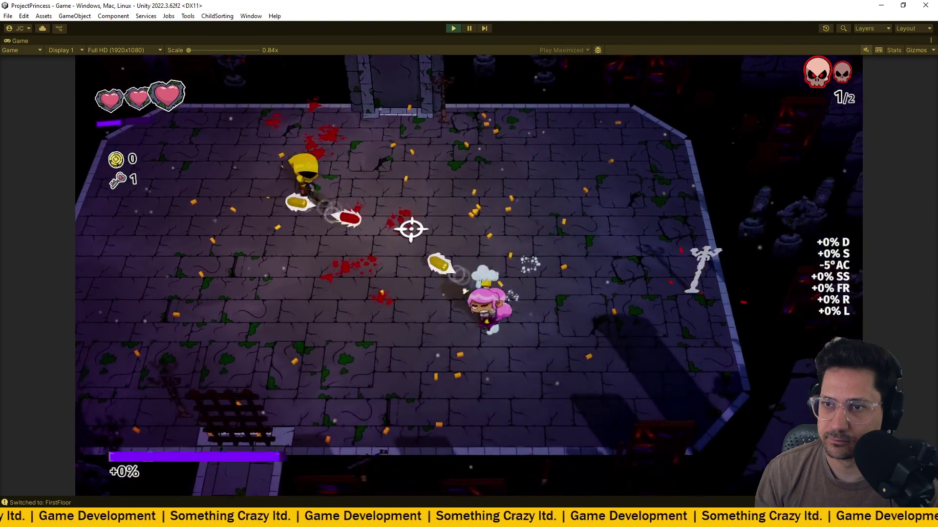
pyautogui.press('a')
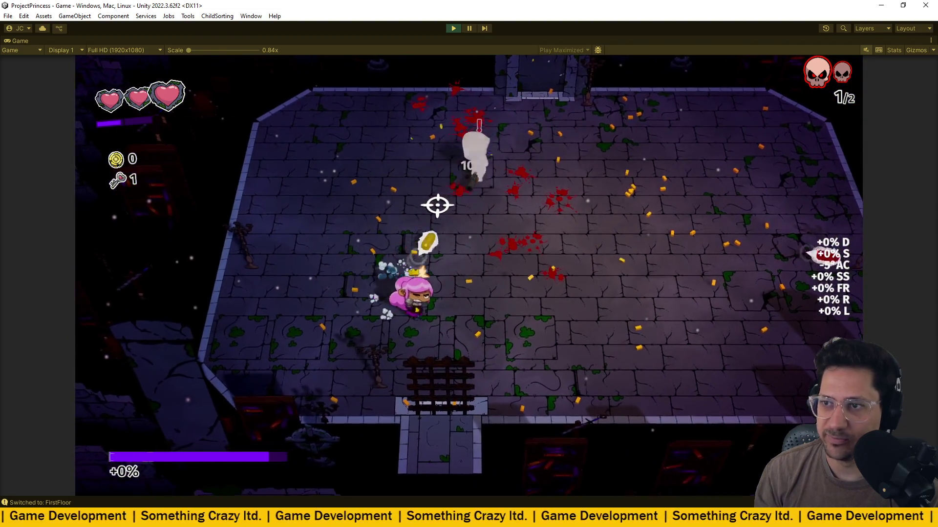
pyautogui.press('w')
pyautogui.press('d')
pyautogui.press('s')
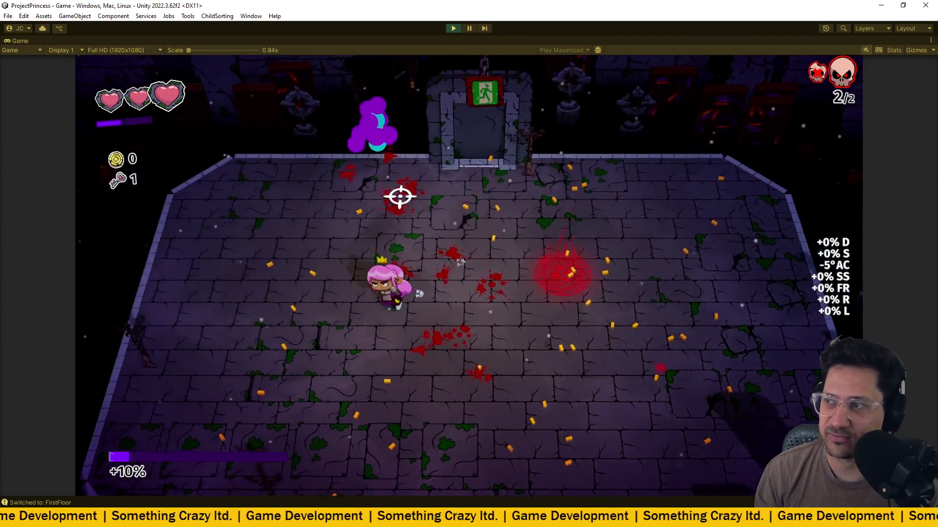
pyautogui.press('w')
pyautogui.press('a')
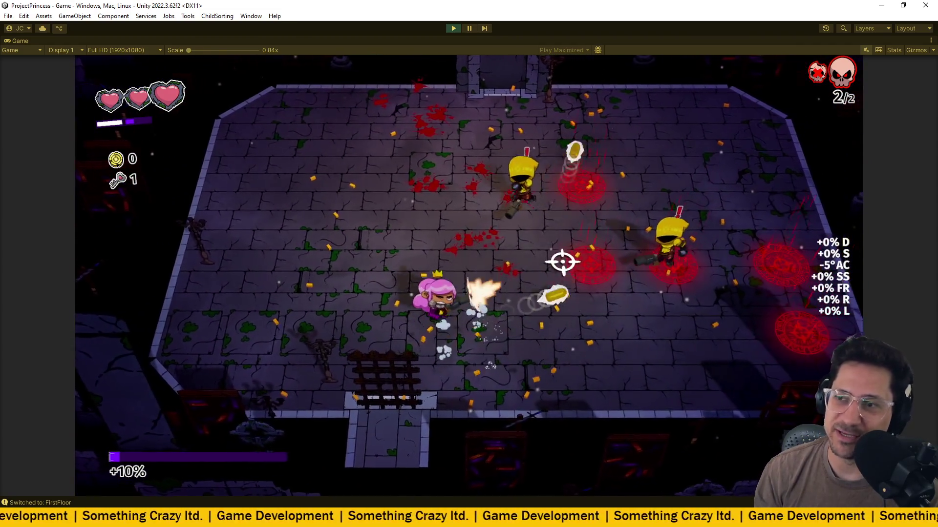
pyautogui.press('w')
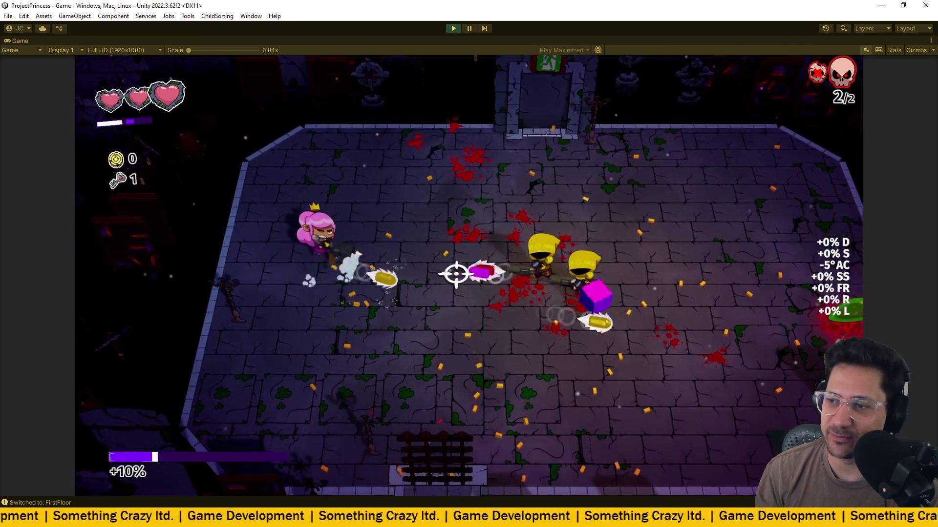
pyautogui.press('d')
pyautogui.press('s')
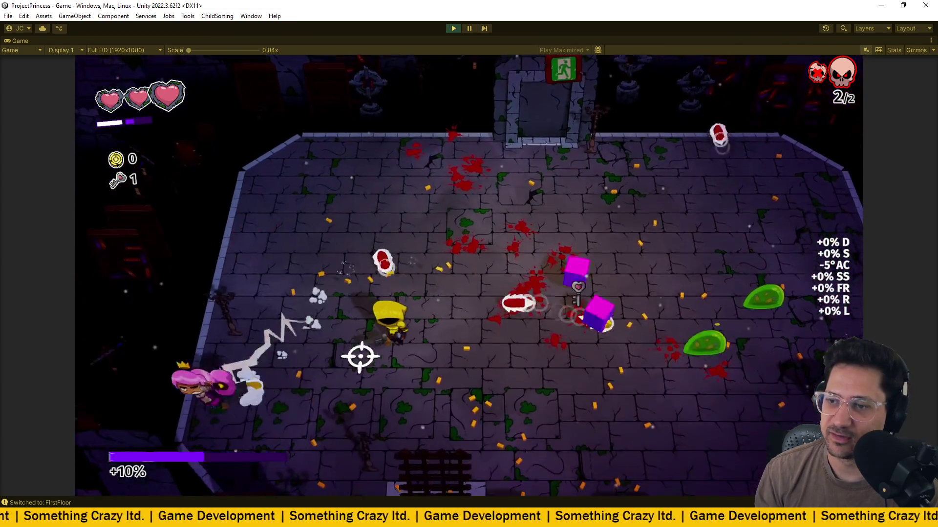
pyautogui.press('w')
pyautogui.press('d')
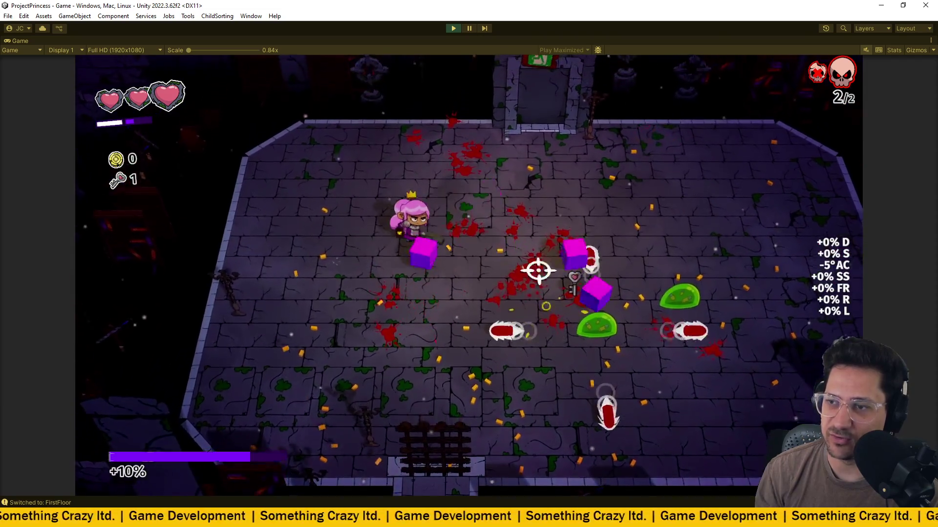
pyautogui.press('s')
pyautogui.press('a')
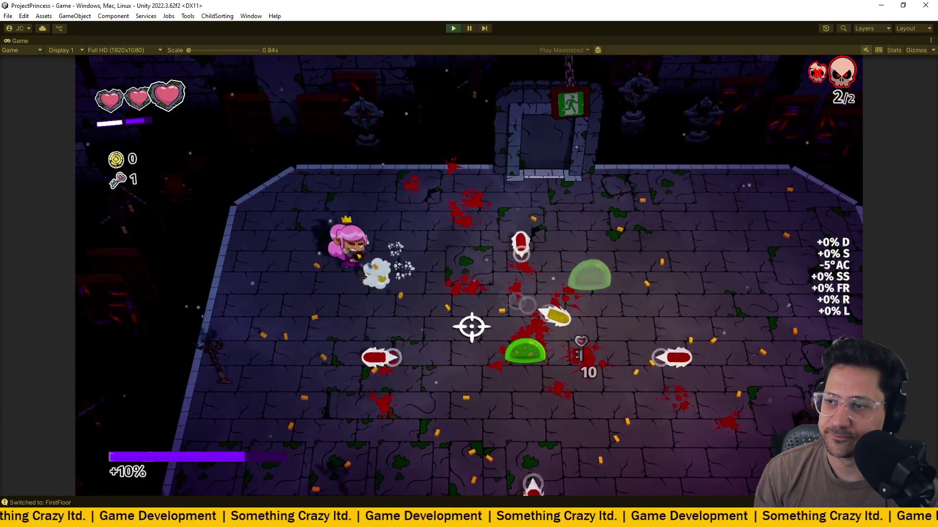
pyautogui.press('w')
pyautogui.press('d')
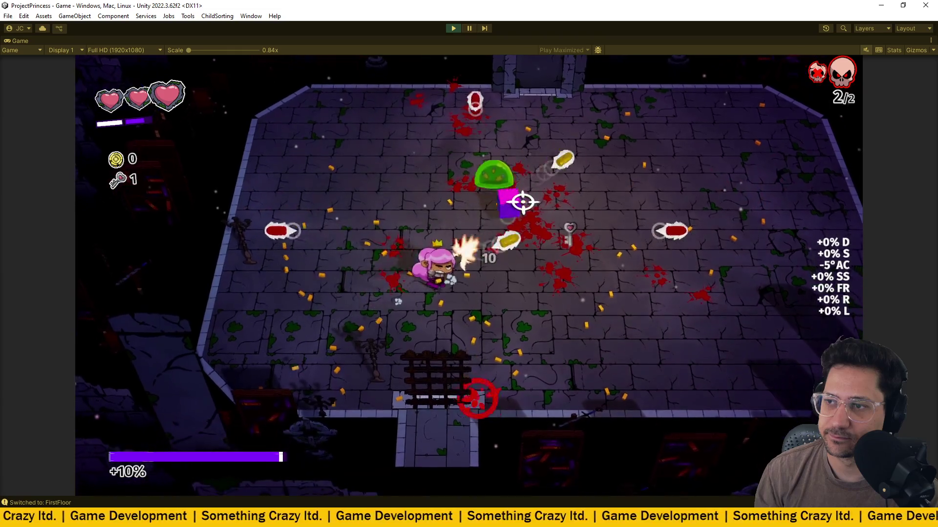
# Pick up the dropped key, then pause the game and restore the editor layout.
pyautogui.press('d')
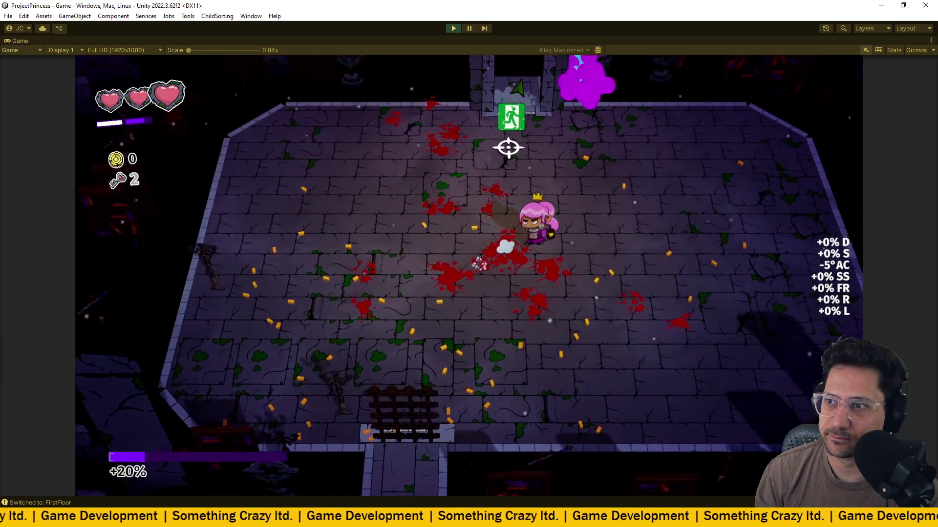
pyautogui.press('s')
pyautogui.press('a')
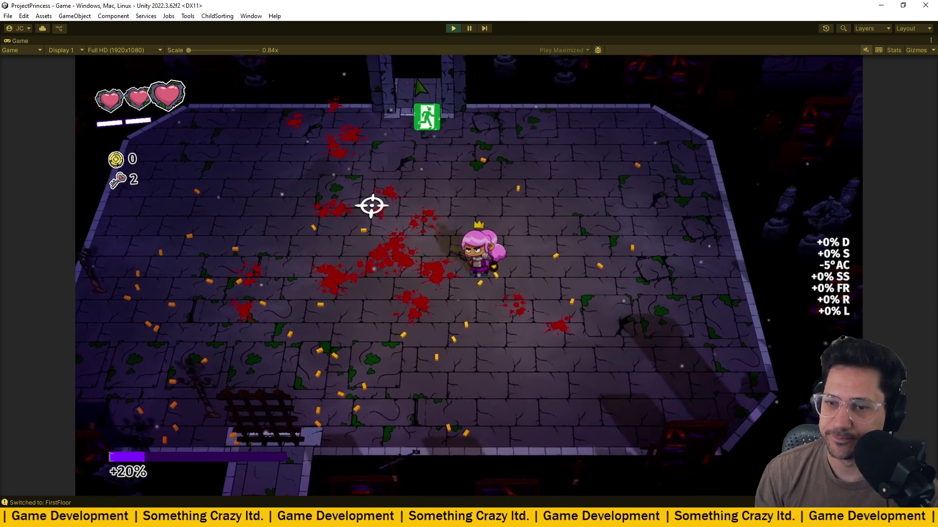
pyautogui.press('a')
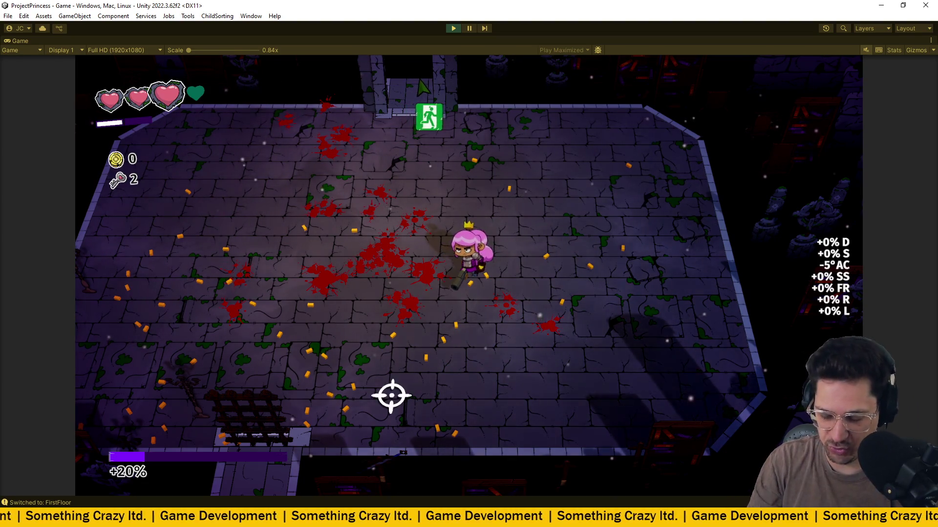
pyautogui.hotkey('ctrl', 'shift', 'p')
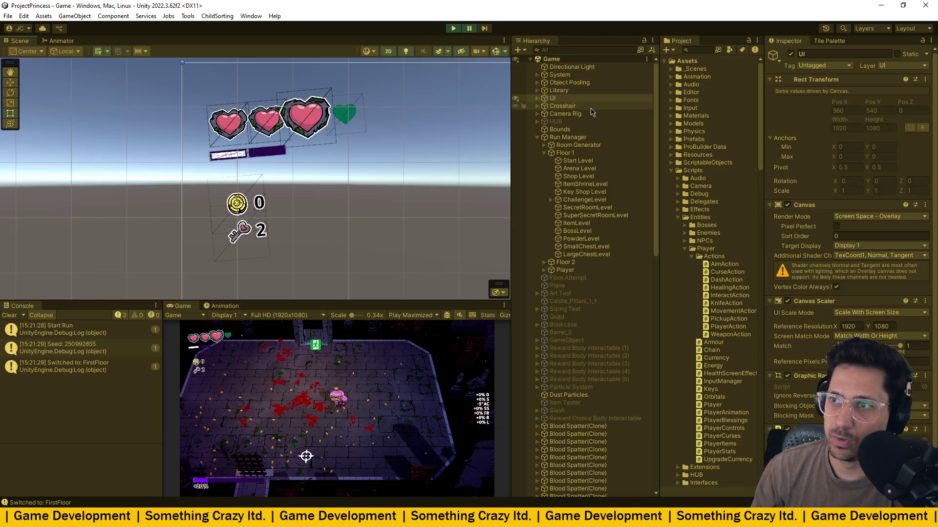
# Inspect the Title Screen, its Logo and background Image, then collapse Results Screen.
pyautogui.click(349, 114)
pyautogui.click(349, 114)
pyautogui.scroll(4, 399, 104)
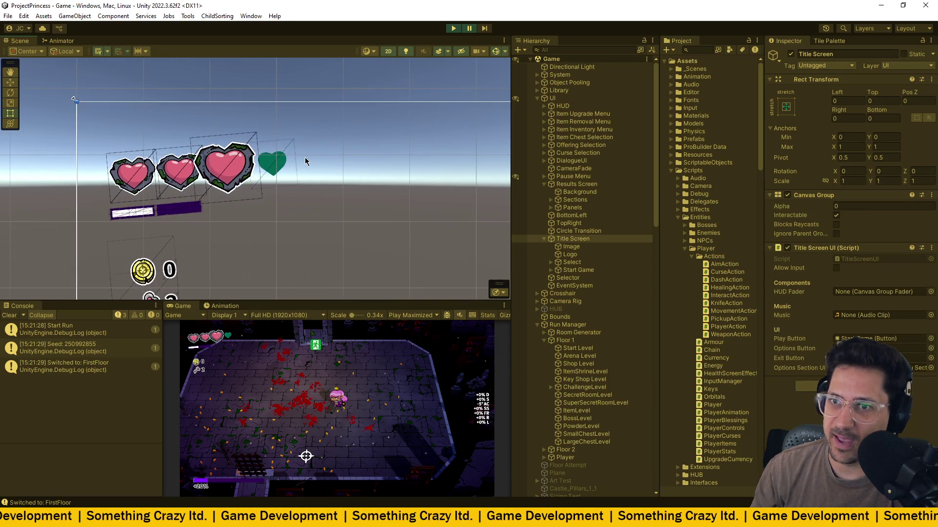
pyautogui.click(223, 170)
pyautogui.click(292, 173)
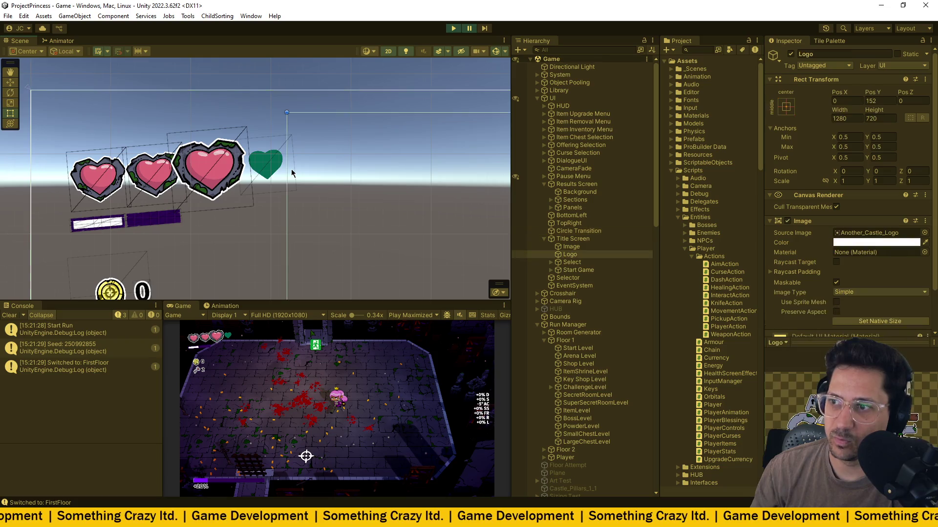
pyautogui.click(272, 175)
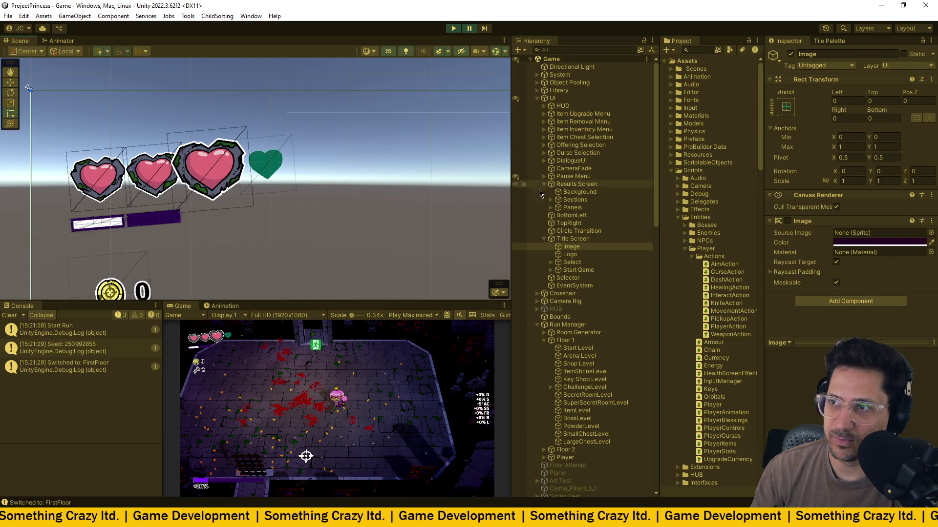
pyautogui.click(544, 184)
# Expand HUD, Health Bar and Heart Root to reach the Charging Heart UI(Clone)'s Fill image.
pyautogui.click(564, 106)
pyautogui.click(544, 106)
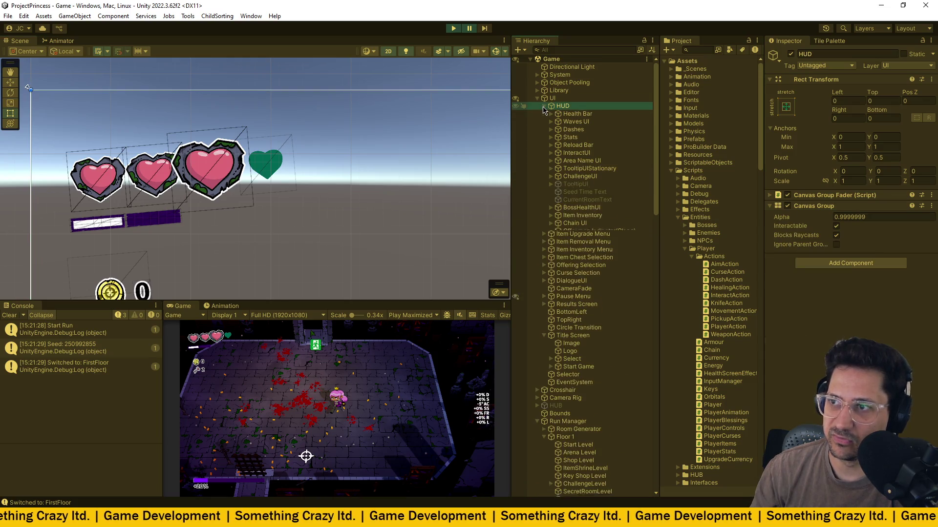
pyautogui.click(572, 115)
pyautogui.click(551, 114)
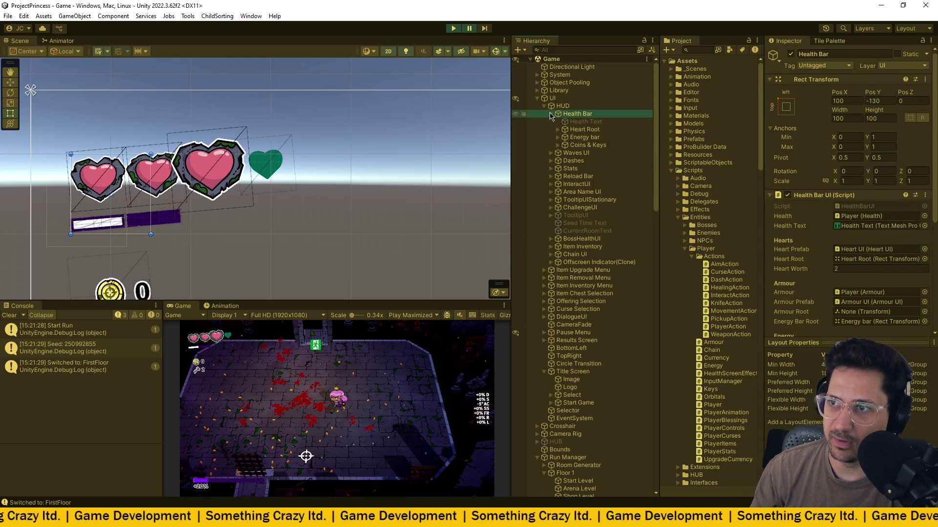
pyautogui.click(557, 130)
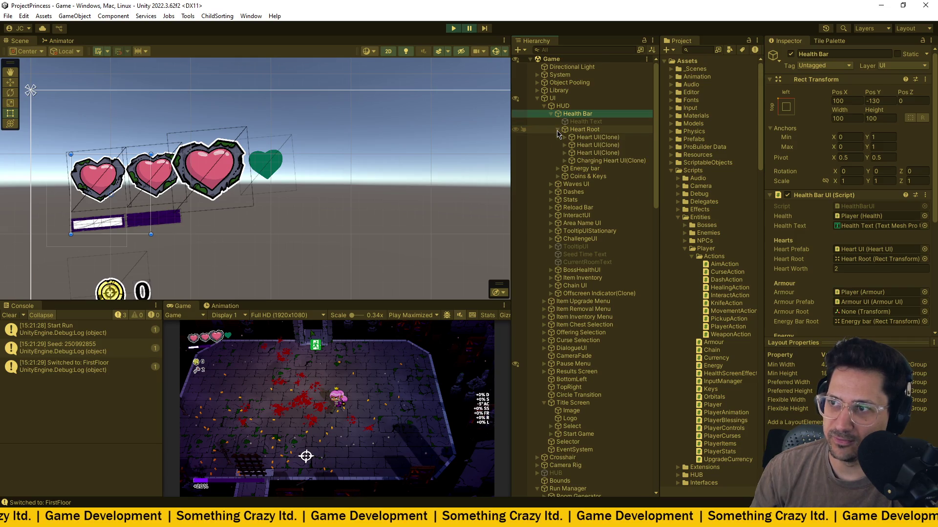
pyautogui.click(598, 161)
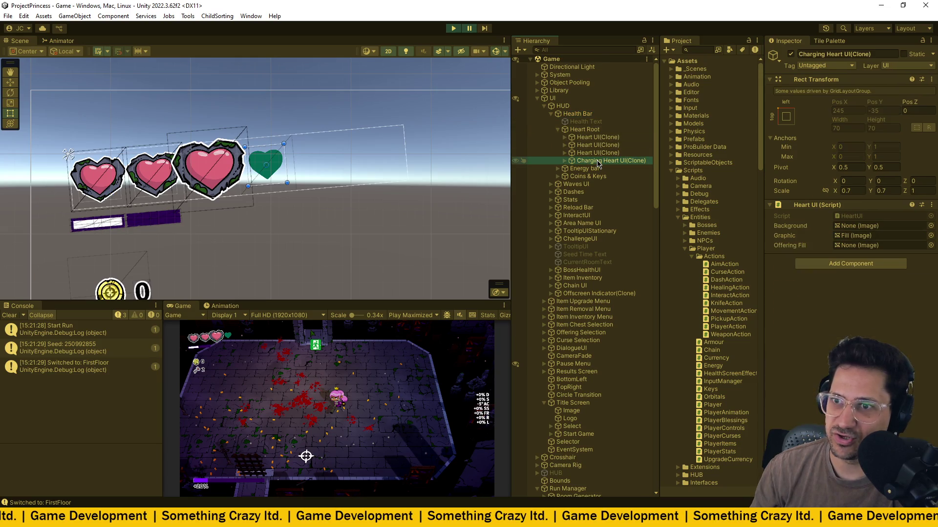
pyautogui.click(566, 161)
pyautogui.click(592, 169)
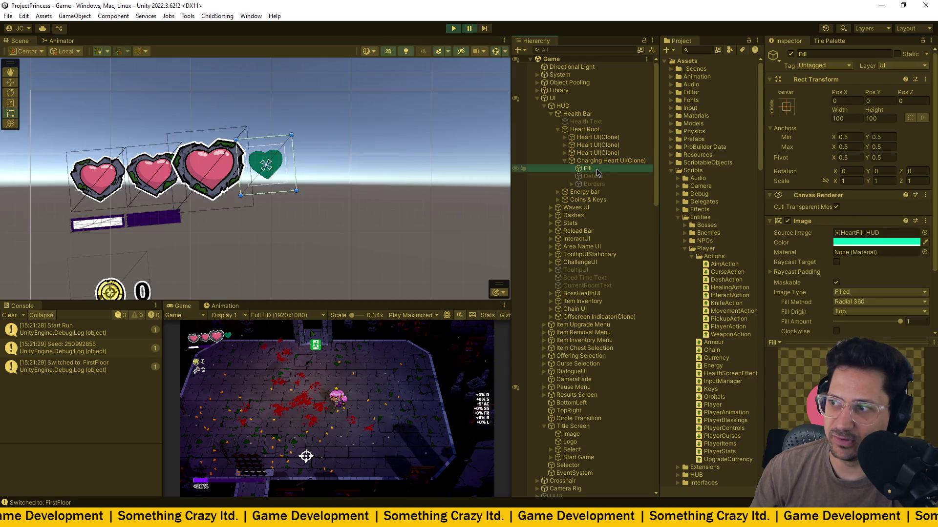
# Compare the Fill child with the charging heart object, then open its HeartUI script.
pyautogui.scroll(-1, 801, 276)
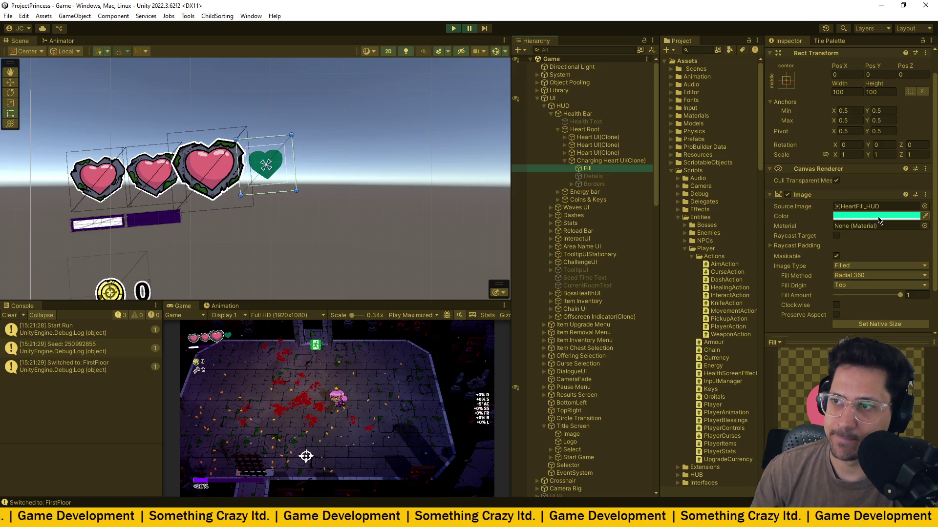
pyautogui.click(629, 162)
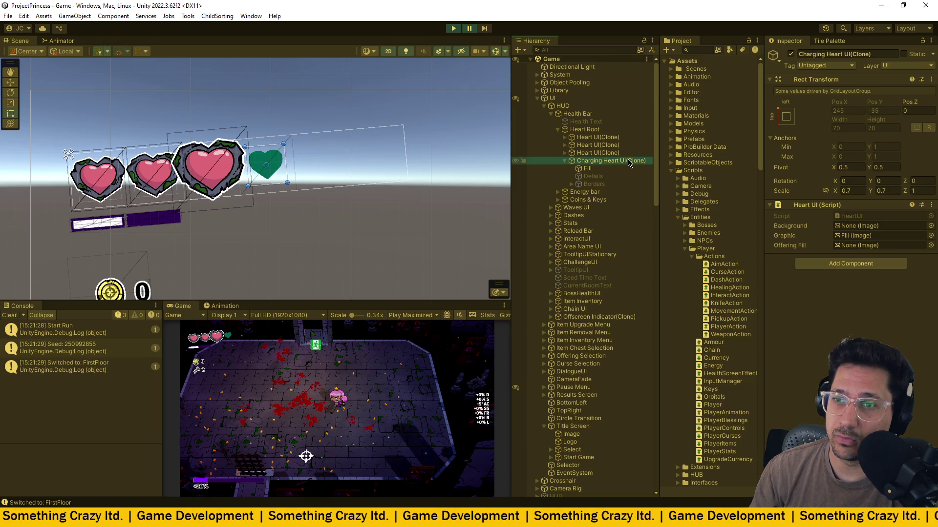
pyautogui.click(588, 169)
pyautogui.click(599, 161)
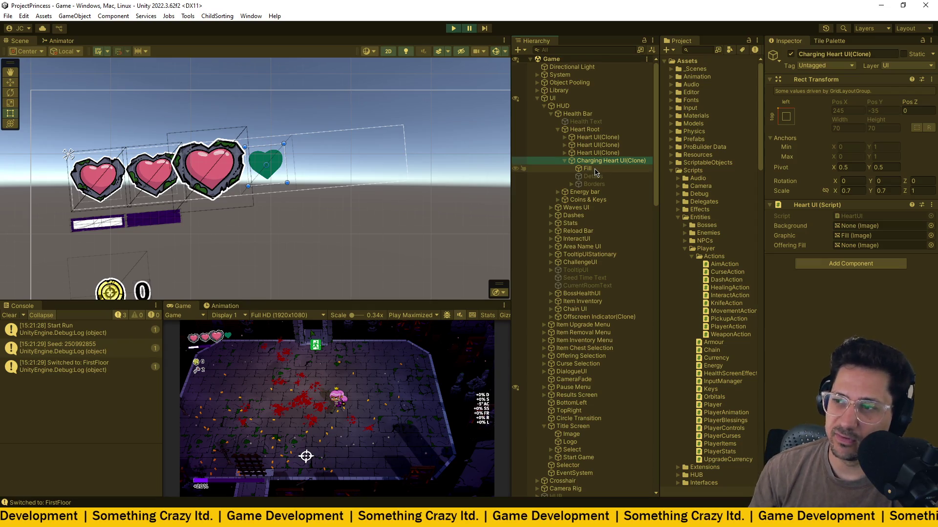
pyautogui.click(595, 169)
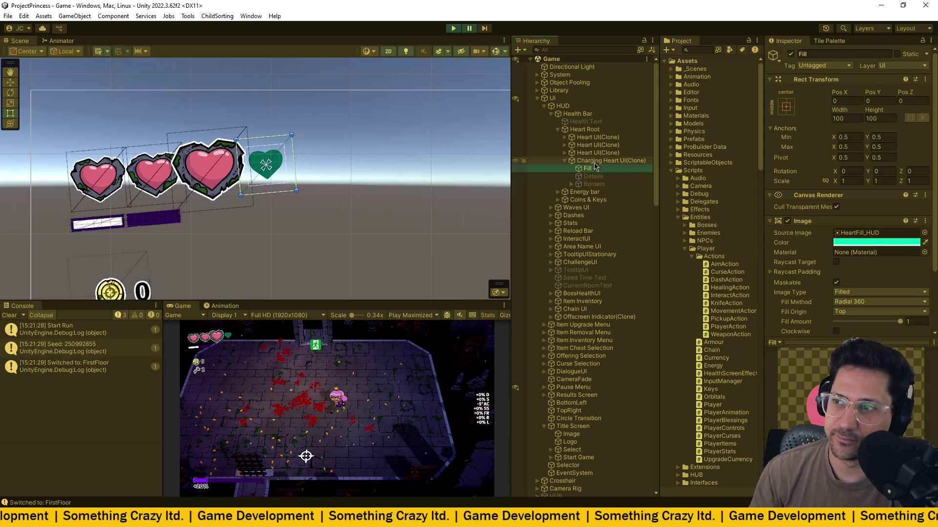
pyautogui.click(595, 161)
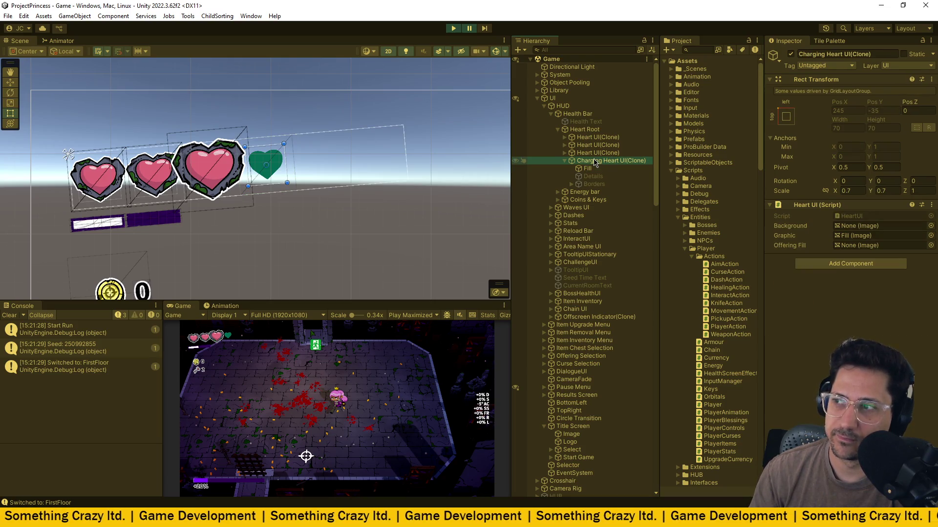
pyautogui.doubleClick(856, 216)
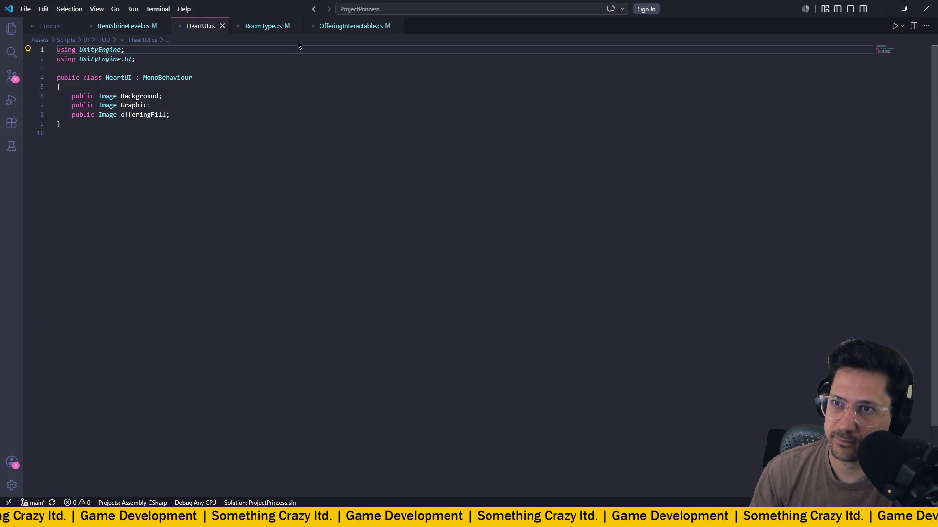
# Open HealthBarUI.cs through Quick Open by searching 'healthb'.
pyautogui.click(477, 9)
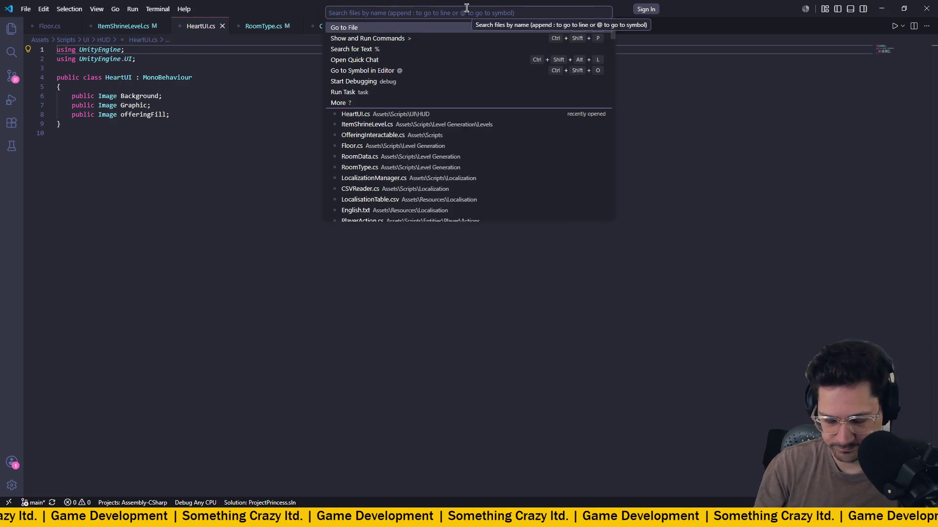
pyautogui.write('healthb')
pyautogui.press('Return')
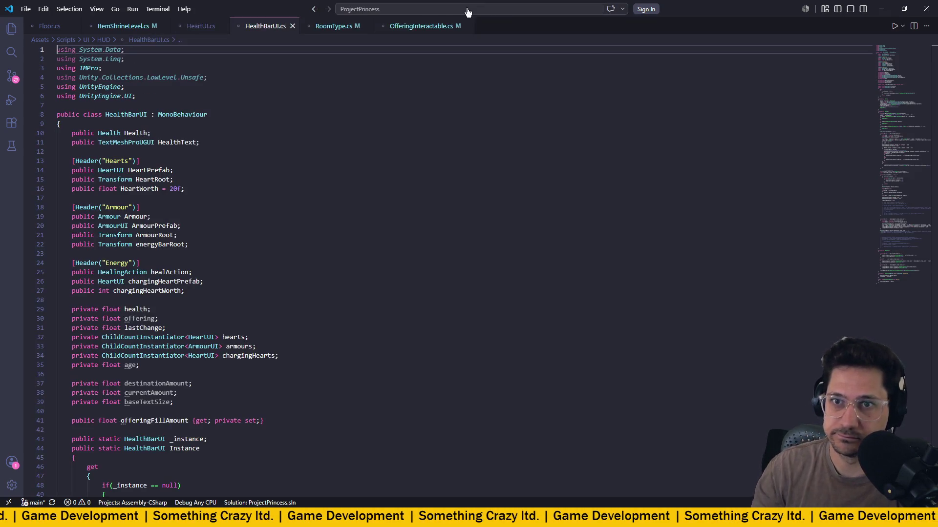
pyautogui.scroll(-20, 253, 198)
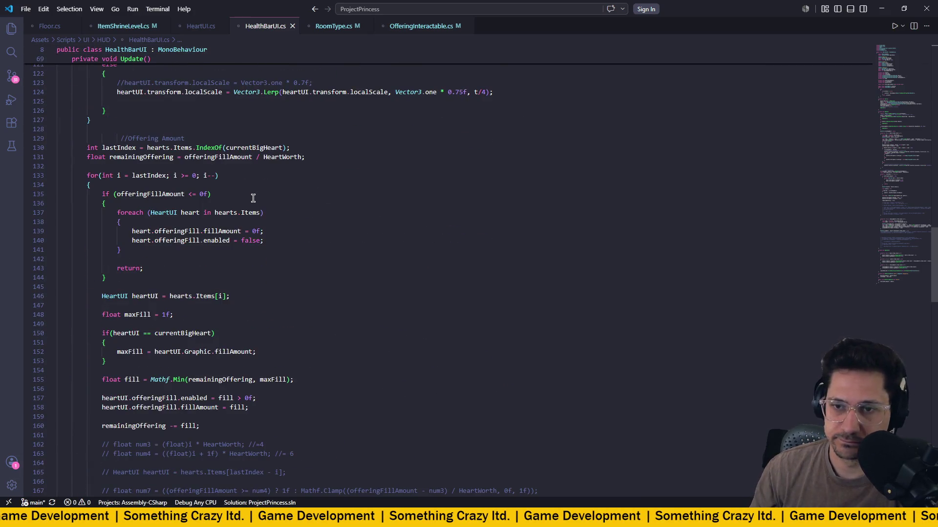
pyautogui.scroll(-3, 253, 198)
pyautogui.scroll(10, 253, 198)
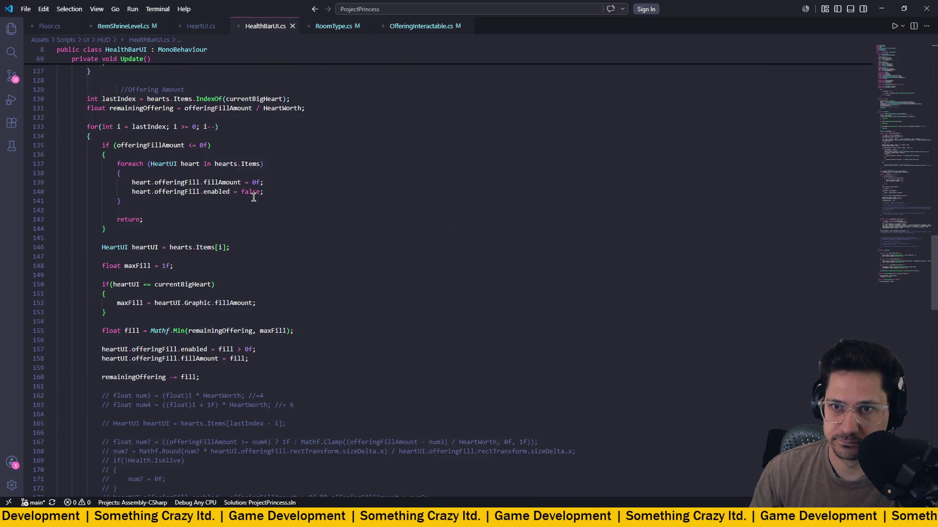
pyautogui.scroll(-16, 253, 197)
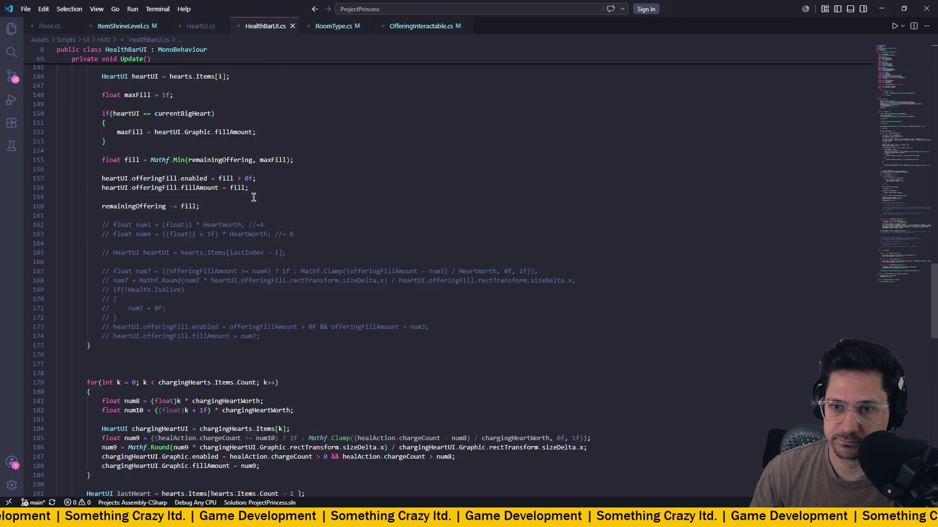
# Highlight every use of chargingHearts and review the Update loop's offering and charging heart code.
pyautogui.click(197, 211)
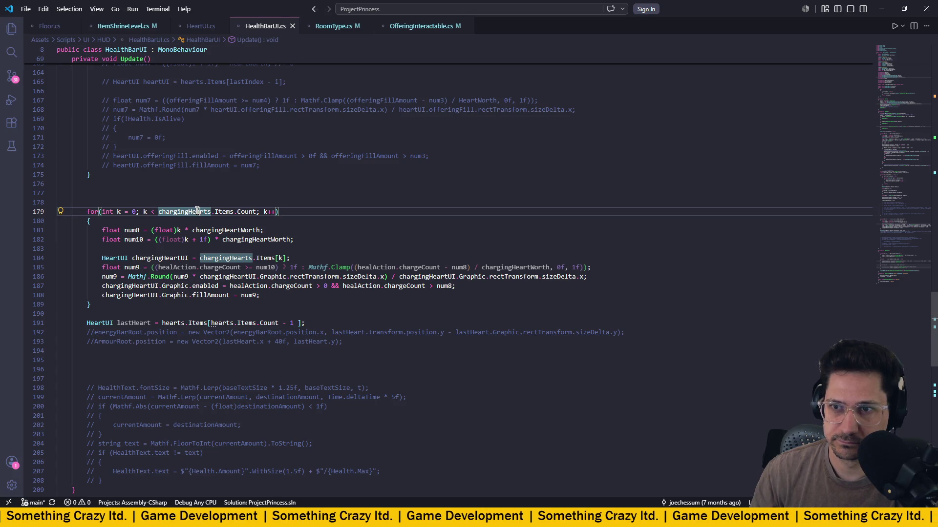
pyautogui.scroll(13, 224, 213)
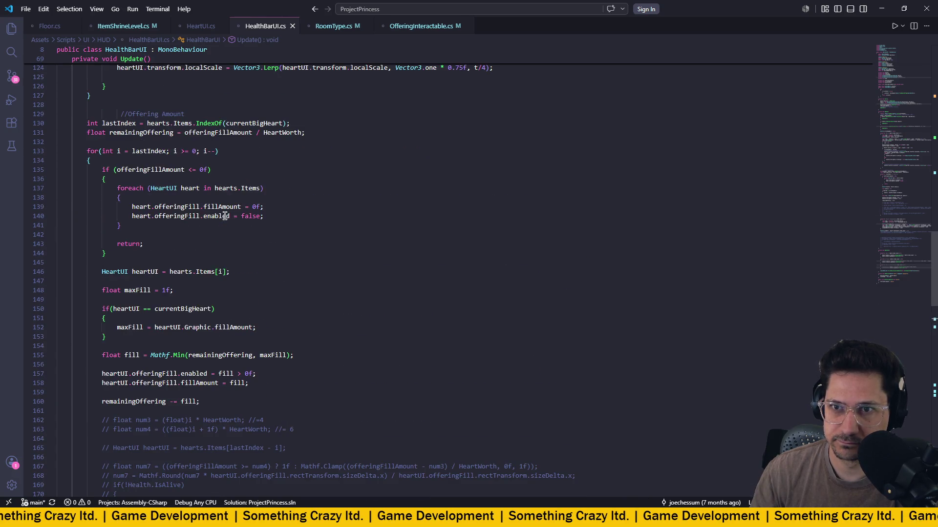
pyautogui.scroll(-8, 225, 216)
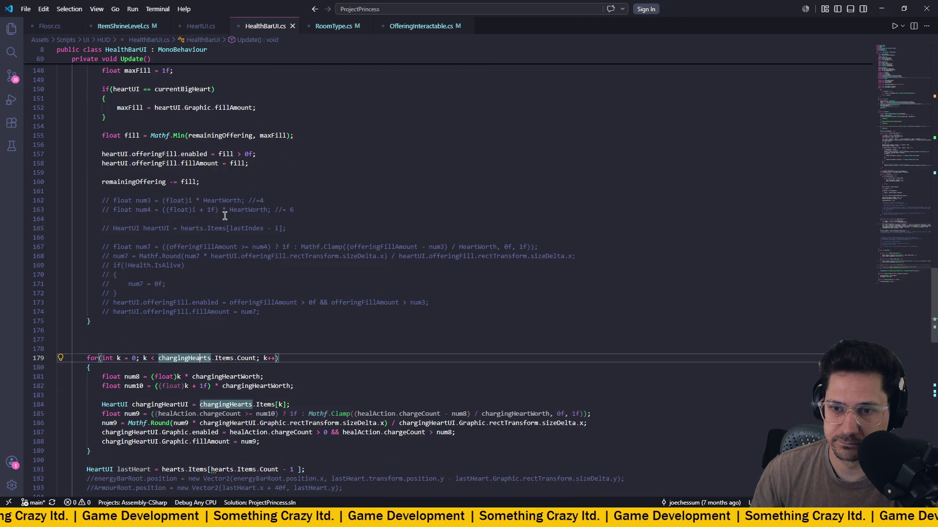
pyautogui.scroll(-2, 256, 203)
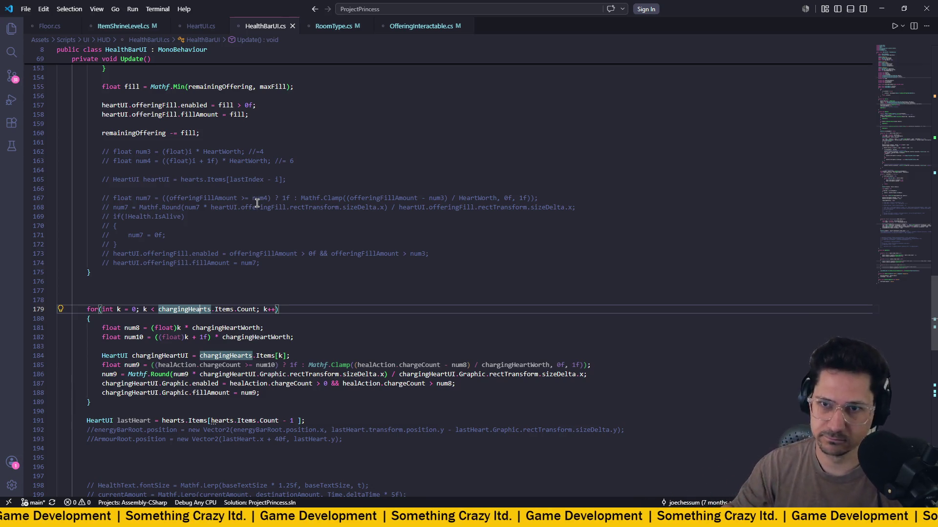
pyautogui.scroll(12, 383, 292)
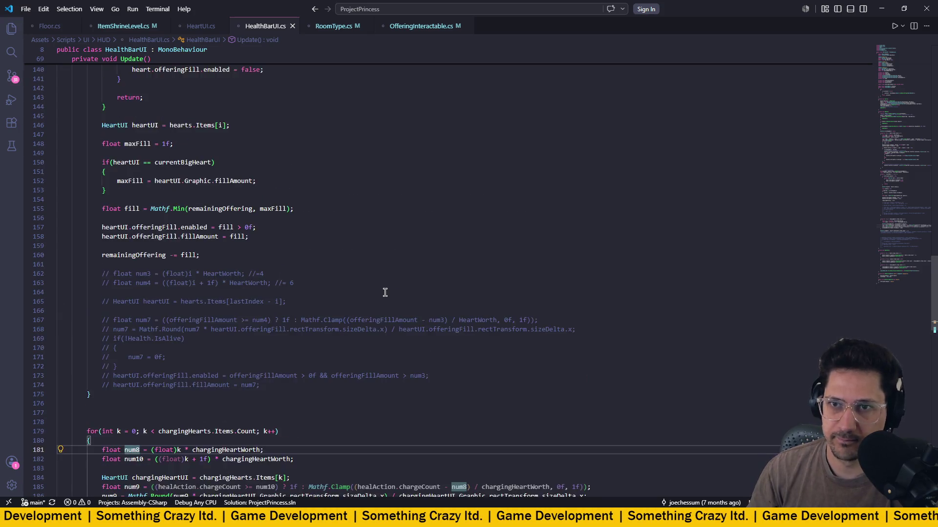
pyautogui.scroll(12, 383, 291)
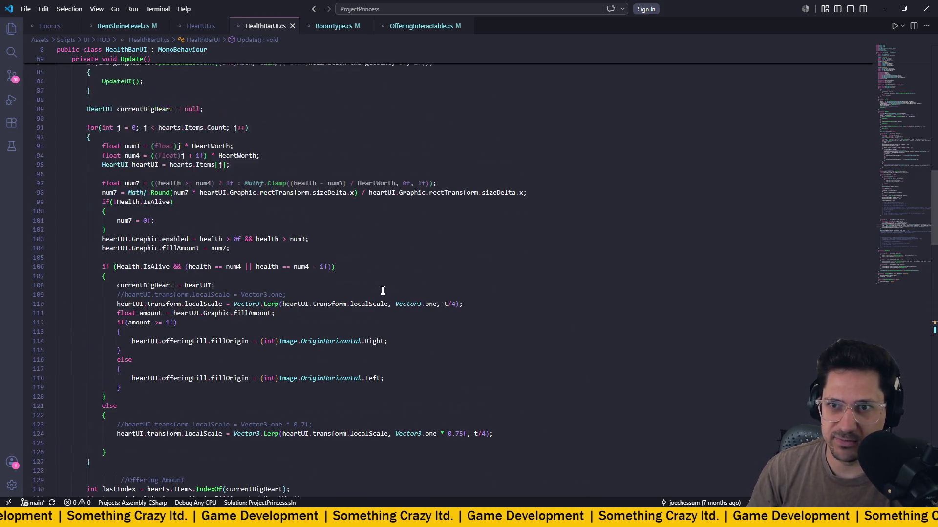
pyautogui.scroll(-8, 382, 290)
pyautogui.scroll(-18, 383, 291)
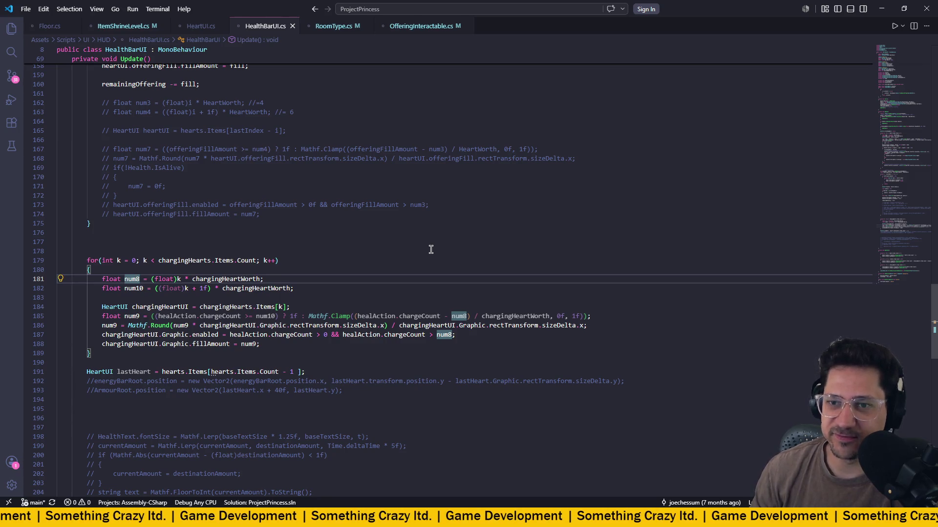
pyautogui.click(399, 267)
pyautogui.scroll(-5, 398, 267)
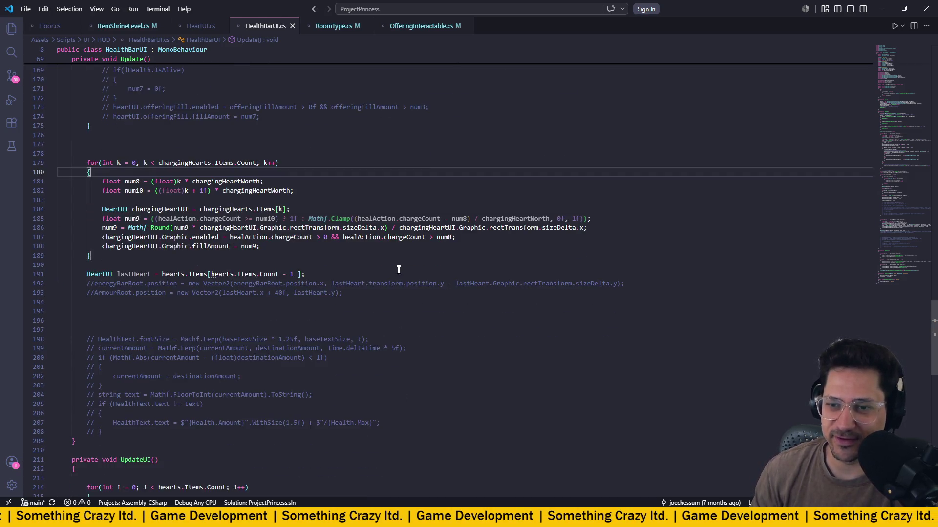
pyautogui.scroll(3, 399, 267)
pyautogui.scroll(3, 399, 267)
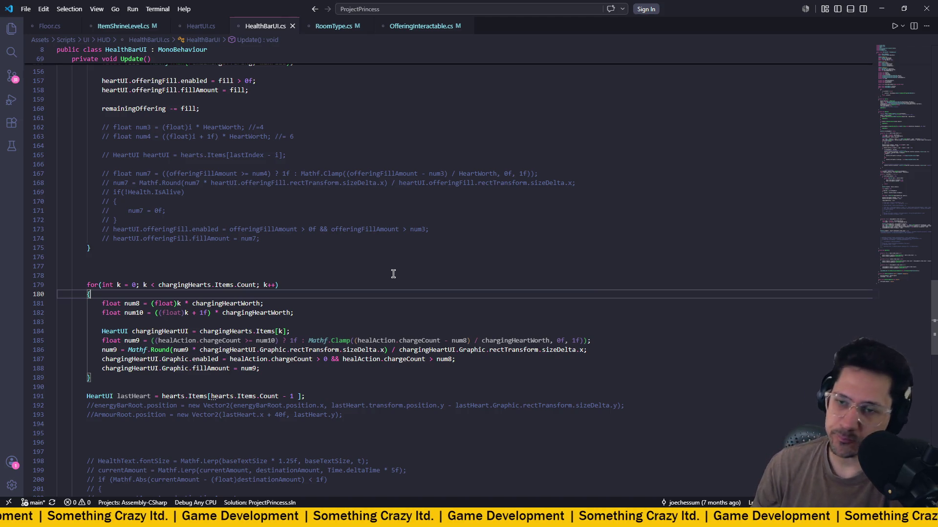
pyautogui.scroll(20, 396, 281)
pyautogui.scroll(12, 402, 288)
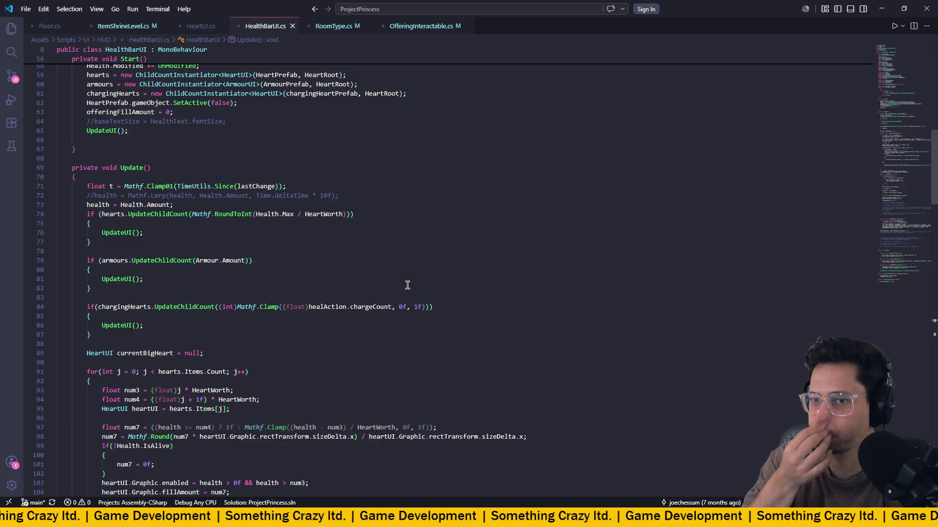
pyautogui.scroll(-2, 408, 286)
pyautogui.click(123, 279)
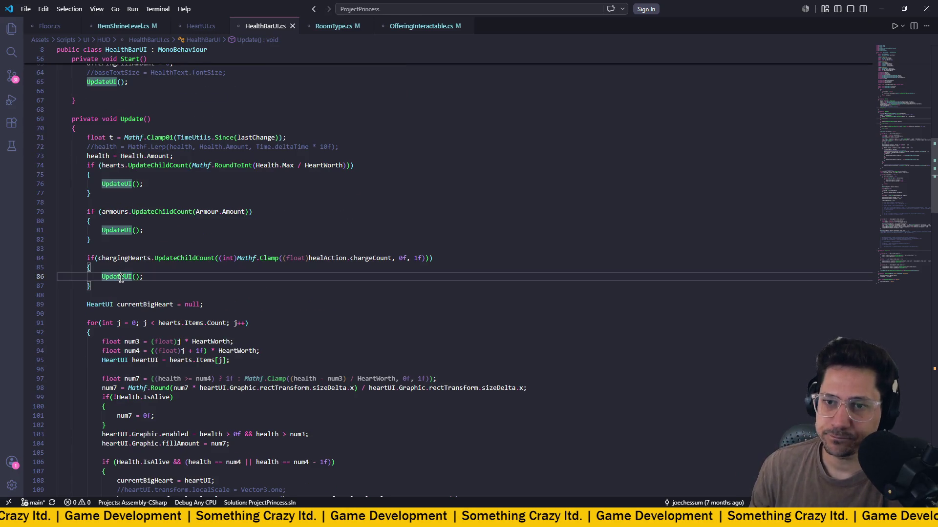
pyautogui.scroll(-15, 364, 287)
pyautogui.scroll(-20, 365, 286)
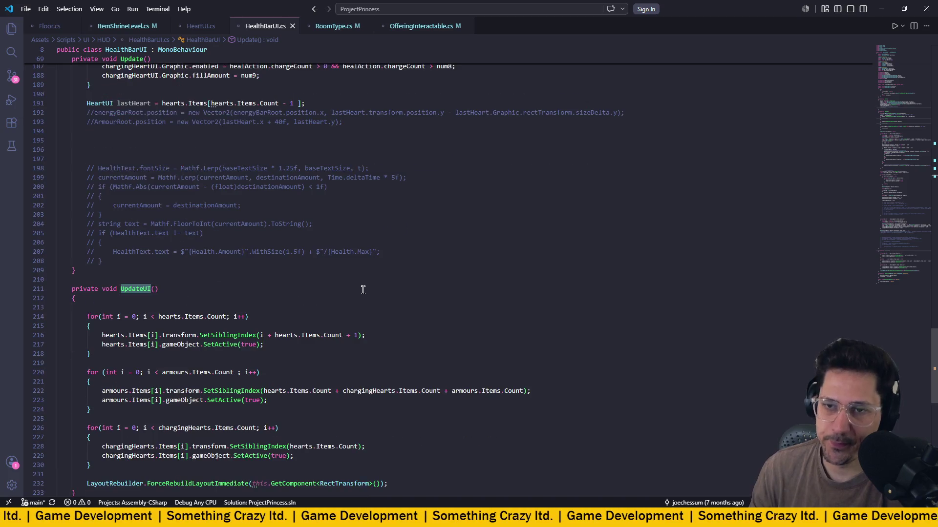
pyautogui.scroll(-1, 448, 260)
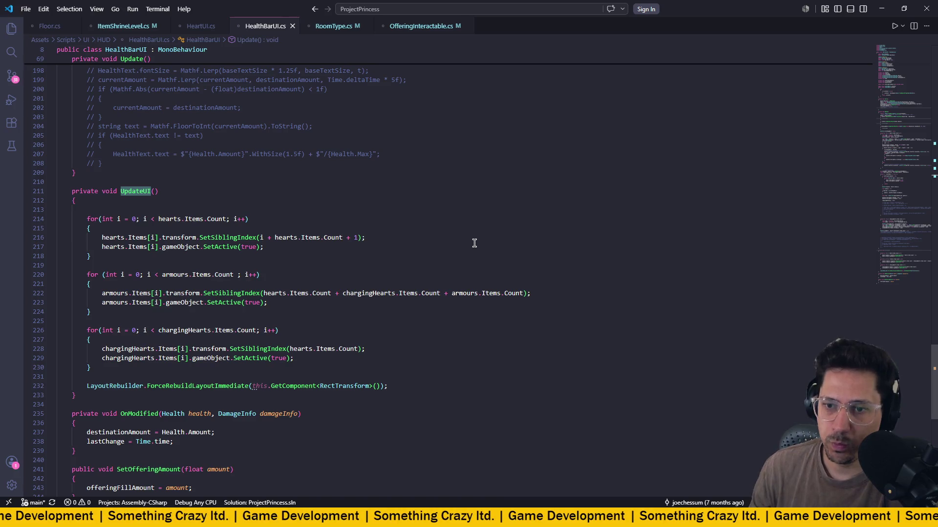
pyautogui.scroll(11, 438, 268)
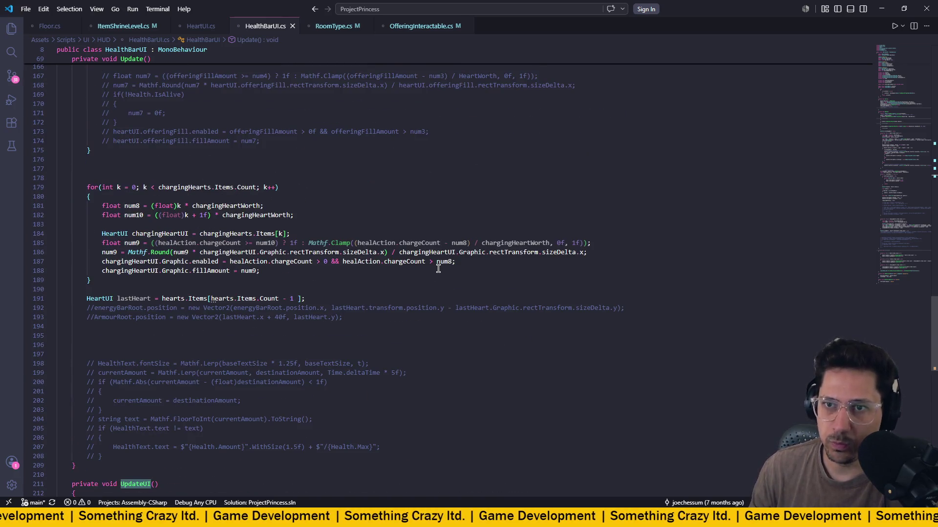
pyautogui.scroll(2, 405, 258)
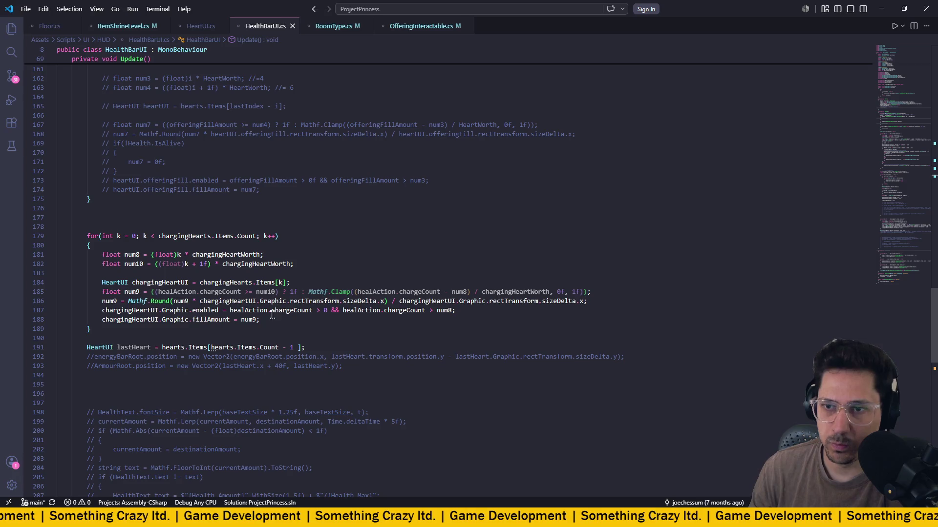
pyautogui.click(249, 319)
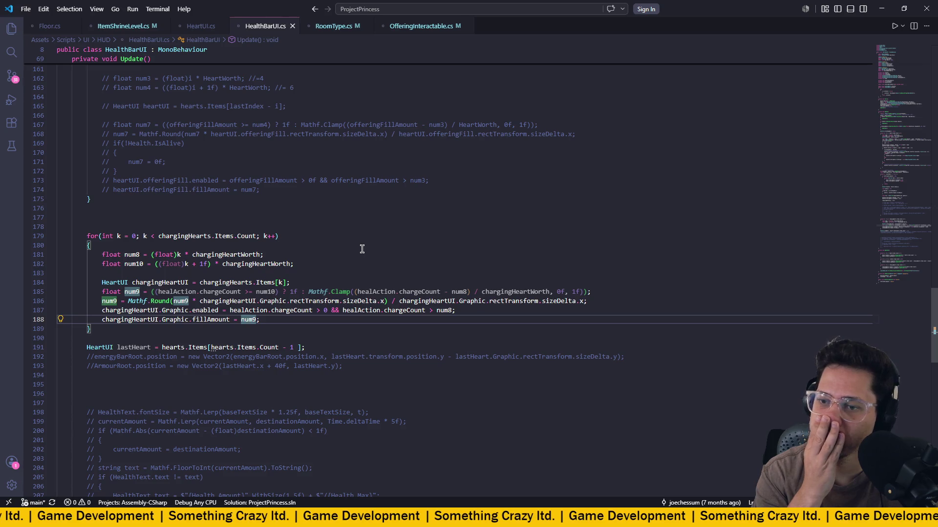
pyautogui.scroll(9, 342, 247)
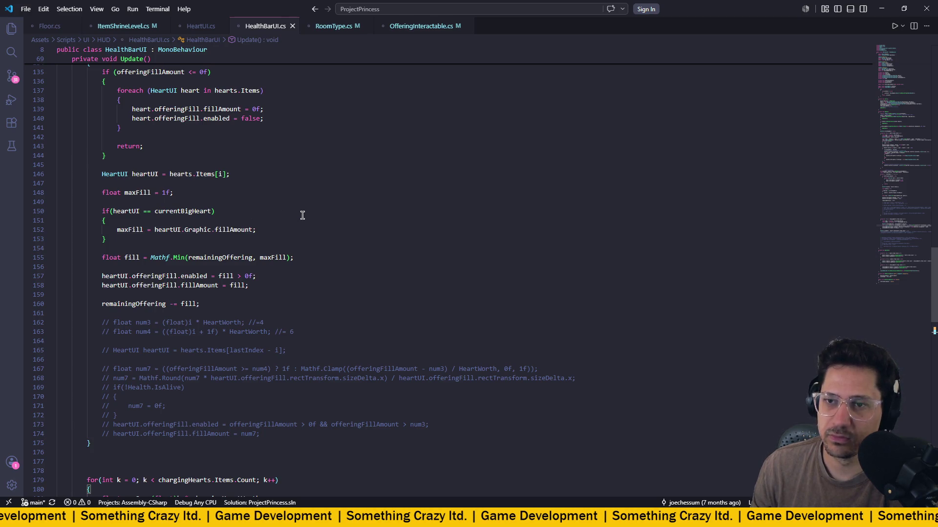
pyautogui.doubleClick(179, 211)
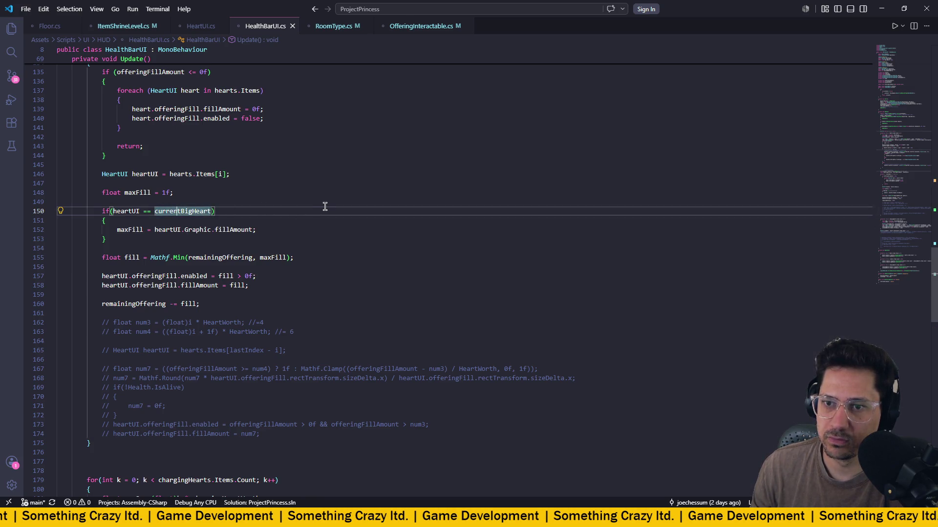
pyautogui.doubleClick(142, 304)
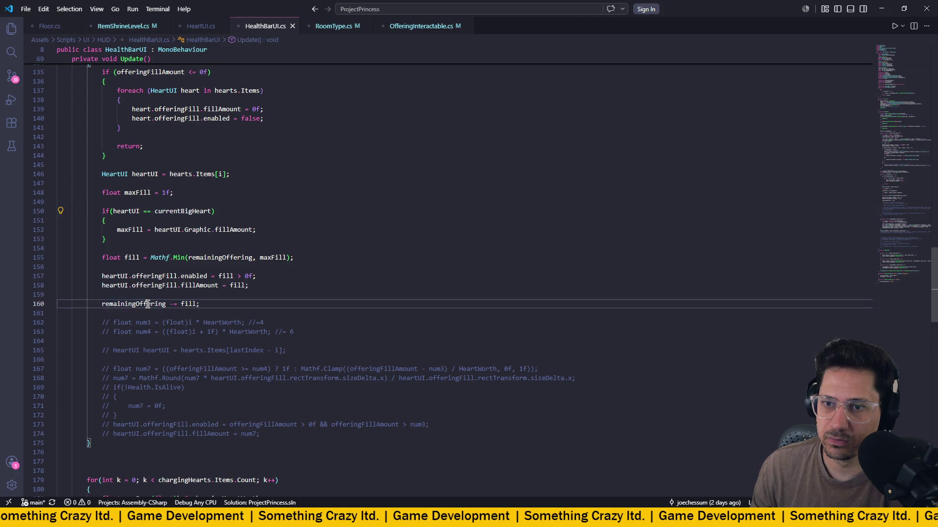
pyautogui.scroll(-8, 343, 246)
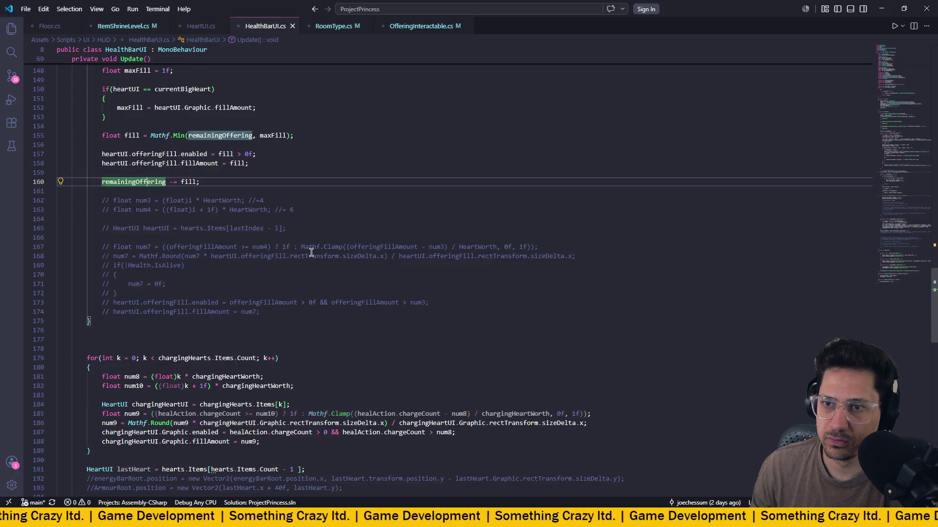
pyautogui.scroll(4, 343, 246)
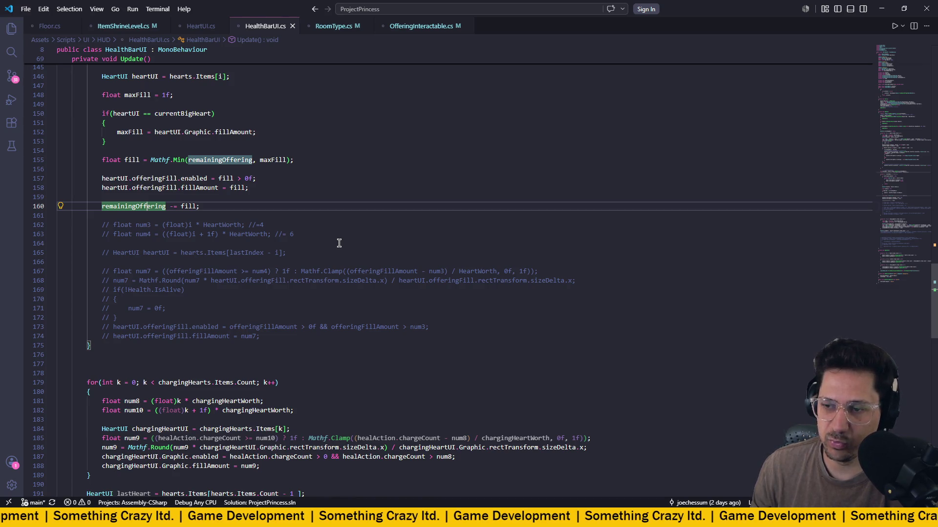
pyautogui.scroll(-2, 339, 244)
pyautogui.scroll(8, 339, 243)
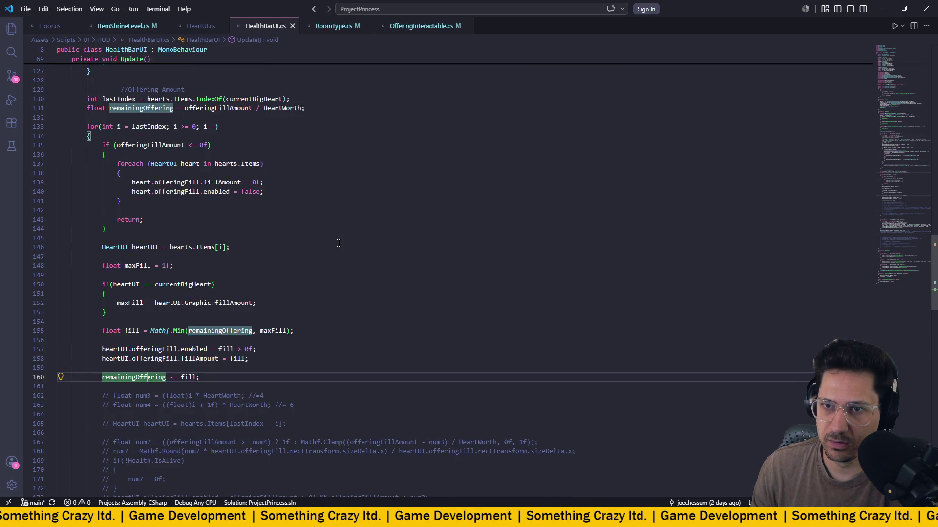
pyautogui.doubleClick(129, 219)
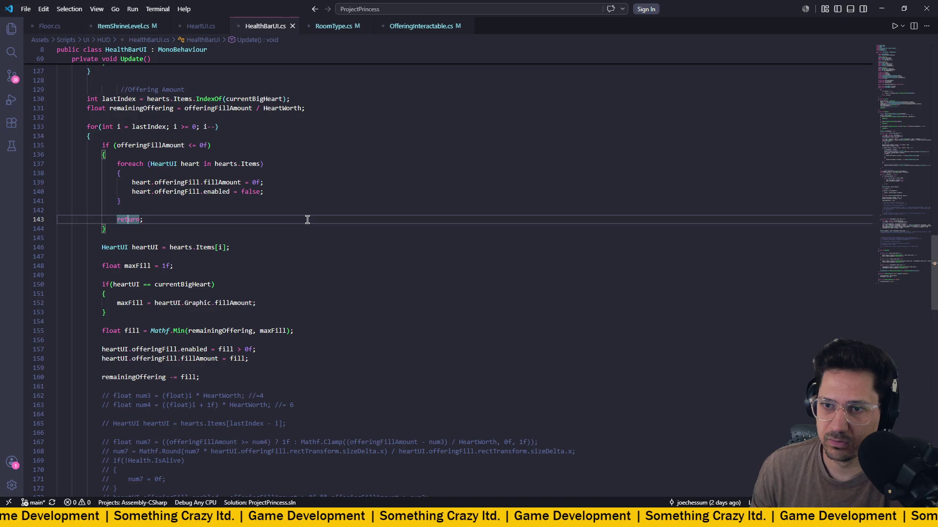
pyautogui.scroll(-5, 307, 220)
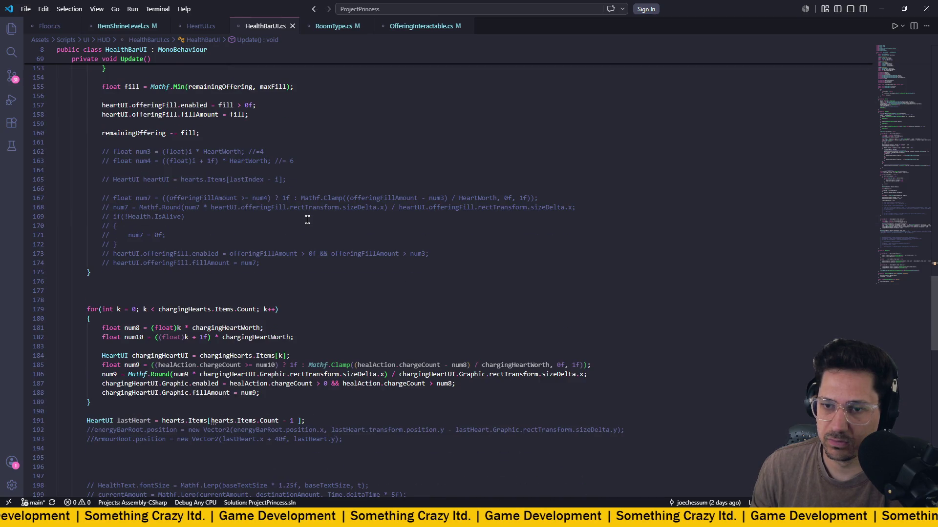
pyautogui.scroll(-4, 307, 219)
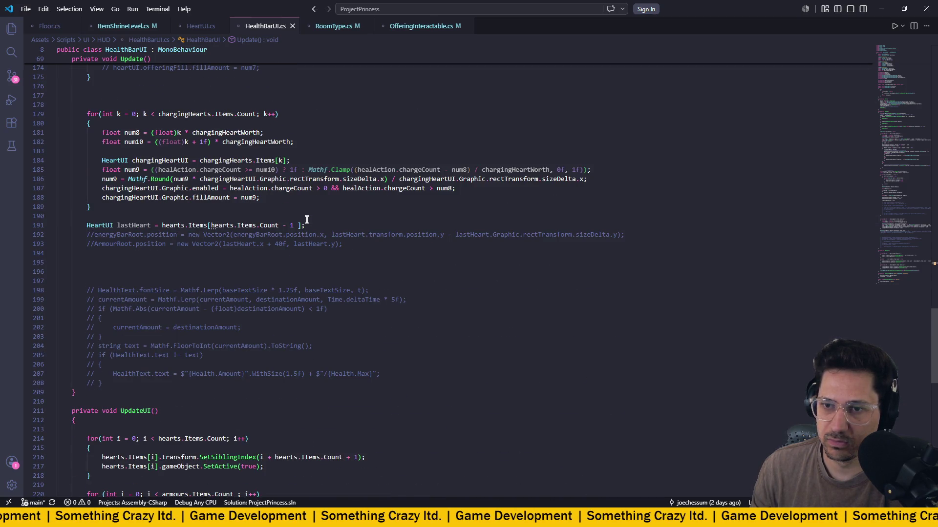
pyautogui.scroll(9, 307, 220)
pyautogui.scroll(2, 307, 219)
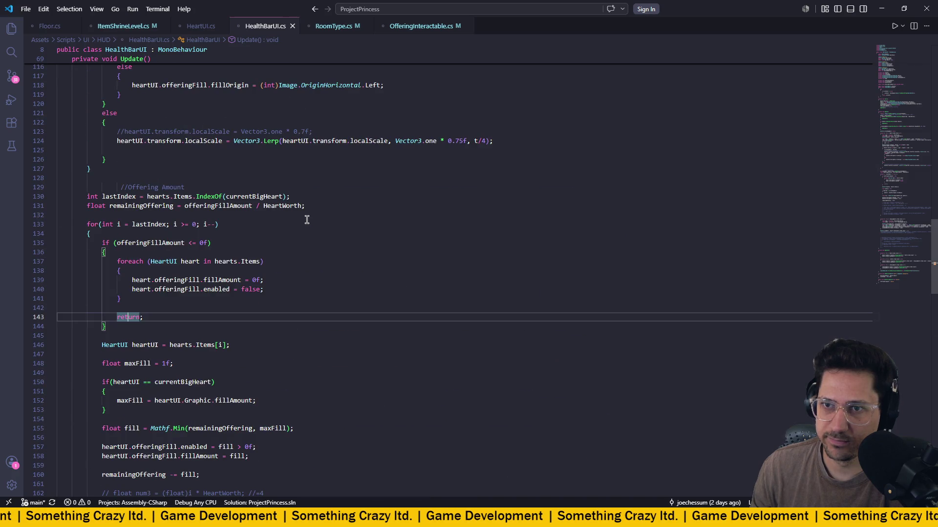
pyautogui.scroll(-1, 307, 220)
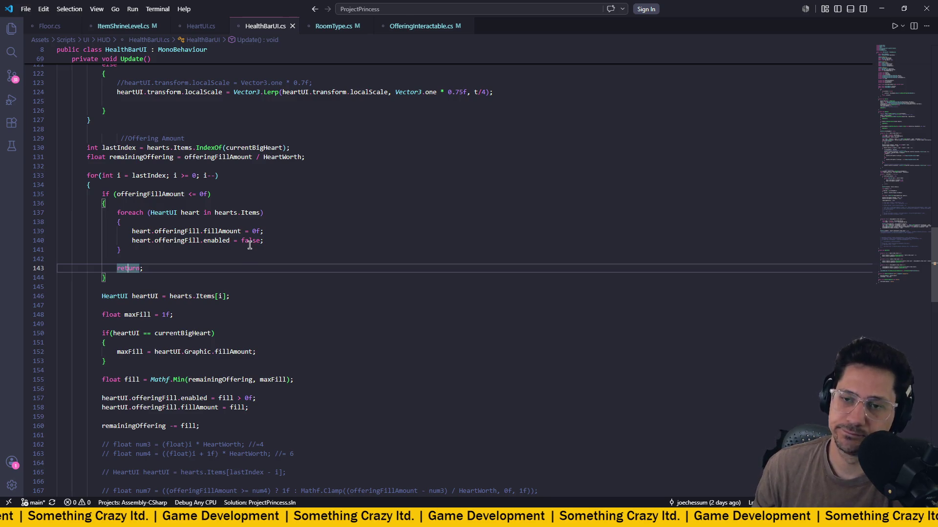
pyautogui.scroll(-3, 249, 245)
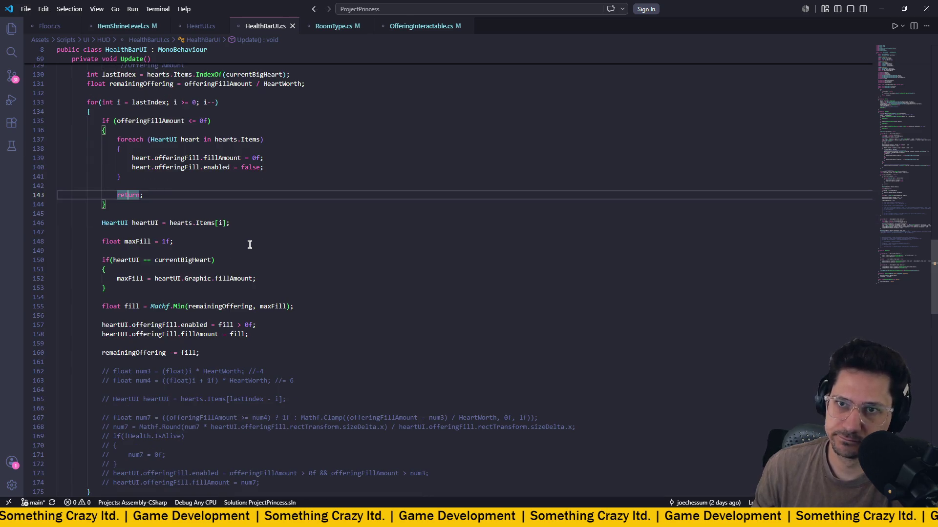
pyautogui.scroll(3, 250, 244)
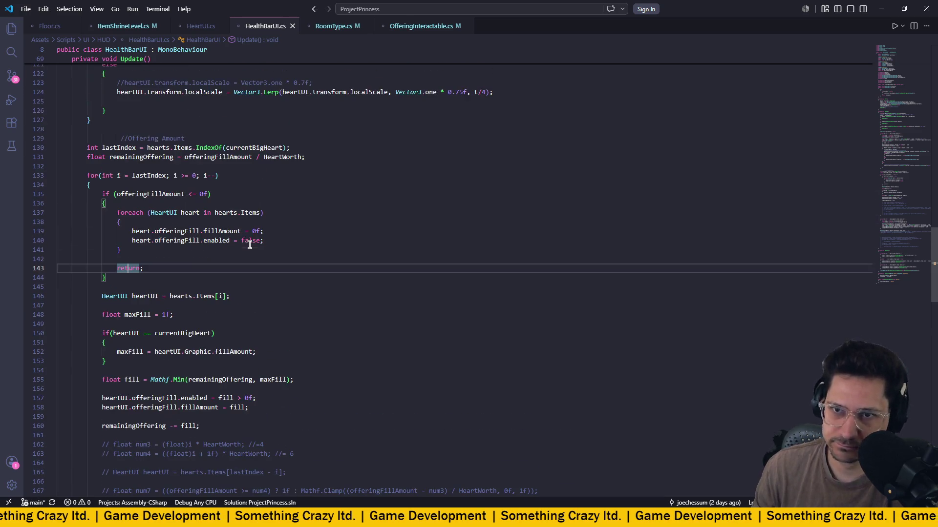
pyautogui.scroll(-1, 249, 241)
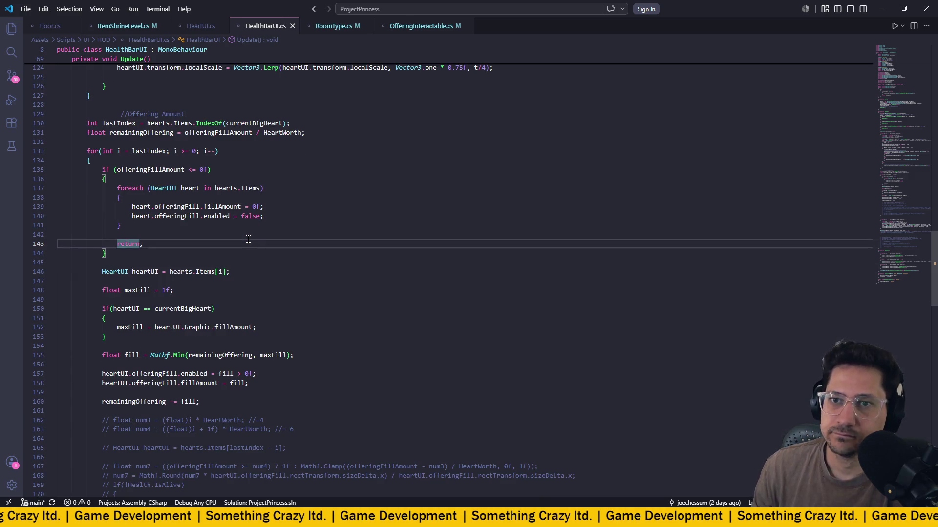
pyautogui.click(200, 402)
pyautogui.moveTo(200, 401); pyautogui.dragTo(30, 124)
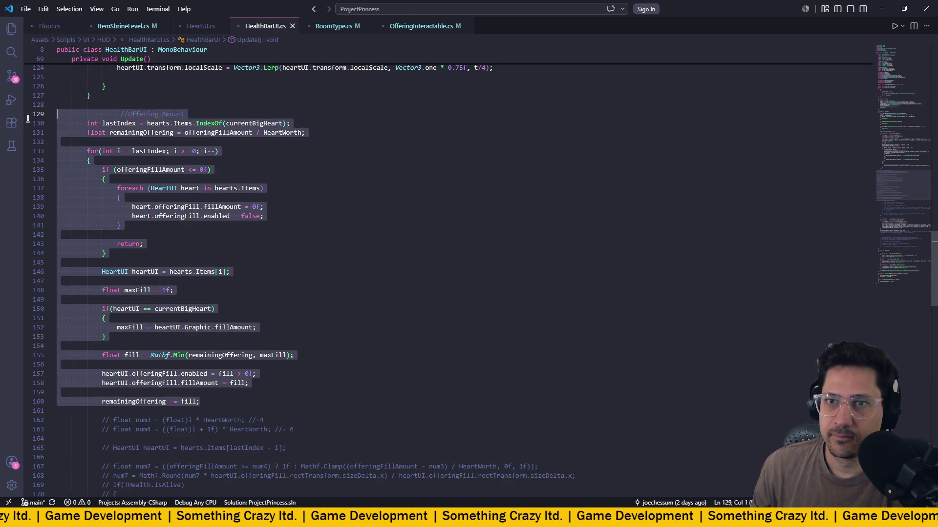
# Try commenting out the selected offering code, then uncomment it again.
pyautogui.hotkey('ctrl', '/')
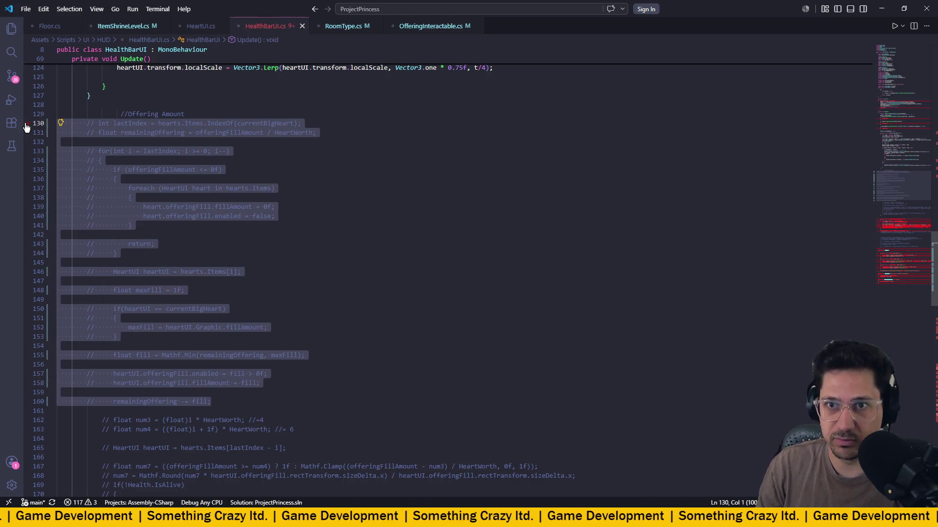
pyautogui.scroll(-7, 464, 181)
pyautogui.scroll(-1, 442, 182)
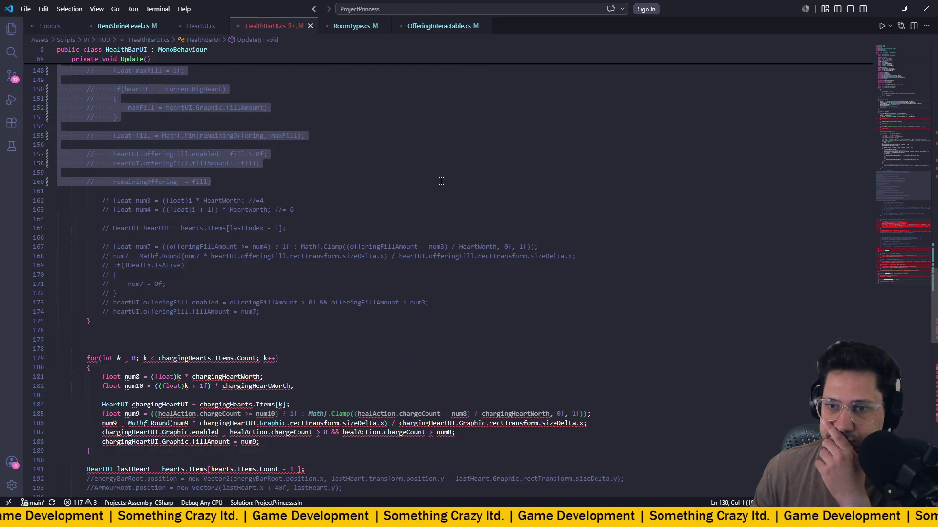
pyautogui.scroll(10, 441, 181)
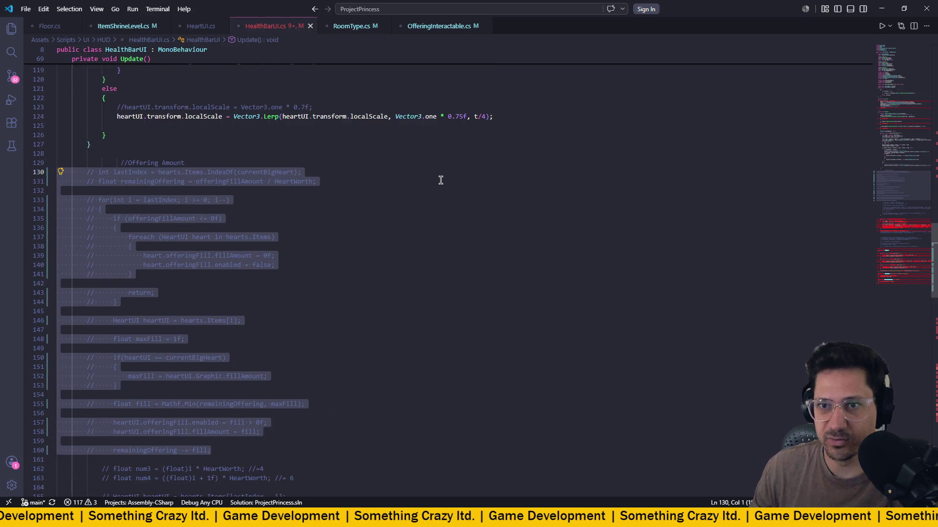
pyautogui.scroll(-5, 441, 179)
pyautogui.hotkey('ctrl', '/')
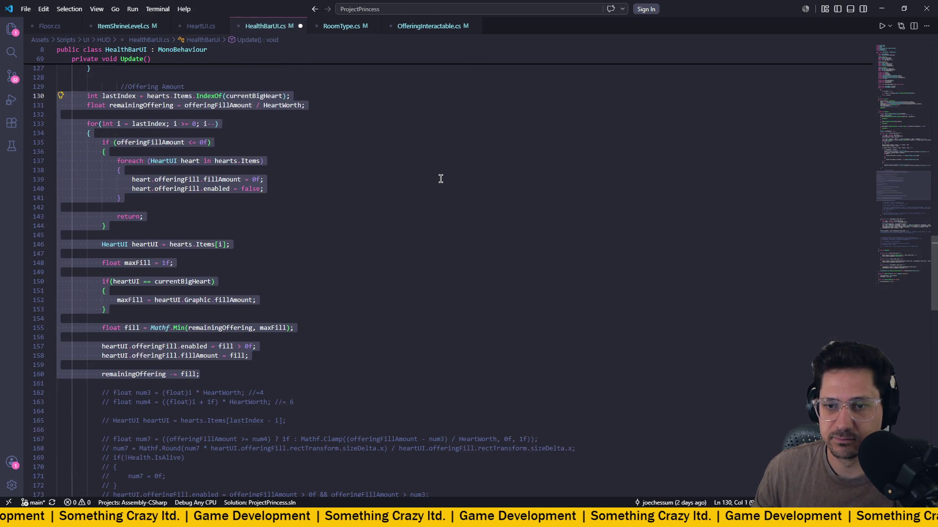
# Comment out lines 130–175 of the offering block, save, and switch back to Unity.
pyautogui.click(93, 464)
pyautogui.scroll(1, 95, 454)
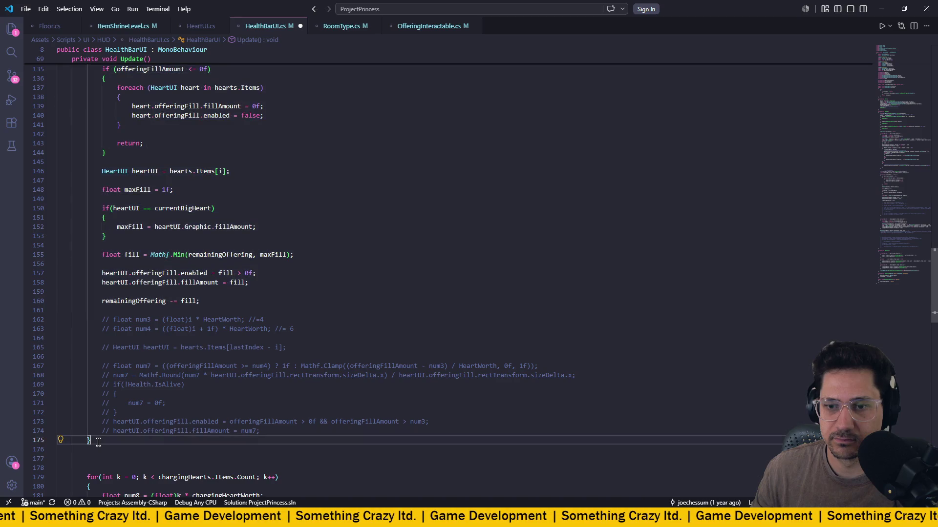
pyautogui.scroll(-2, 93, 442)
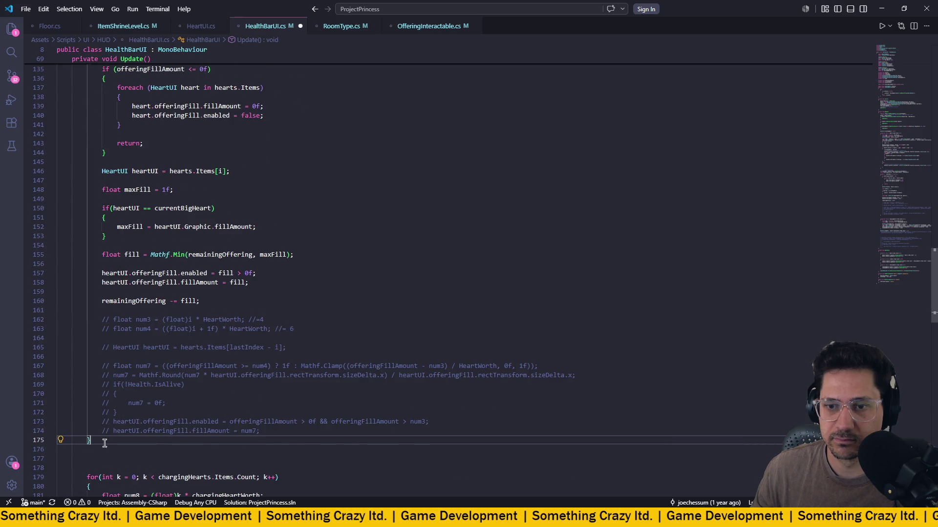
pyautogui.moveTo(96, 438)
pyautogui.mouseDown()
pyautogui.moveTo(61, 66)
pyautogui.moveTo(86, 302)
pyautogui.mouseUp()
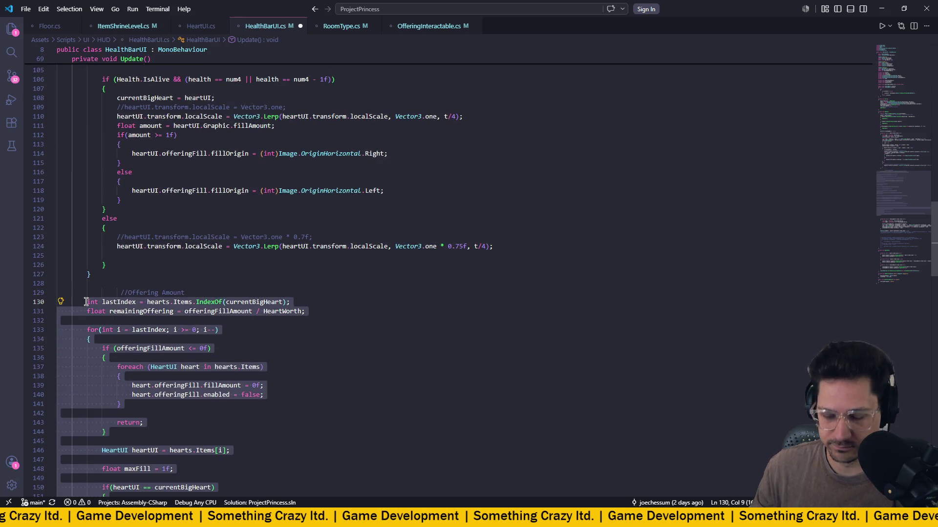
pyautogui.hotkey('ctrl', '/')
pyautogui.hotkey('ctrl', 's')
pyautogui.scroll(-10, 327, 257)
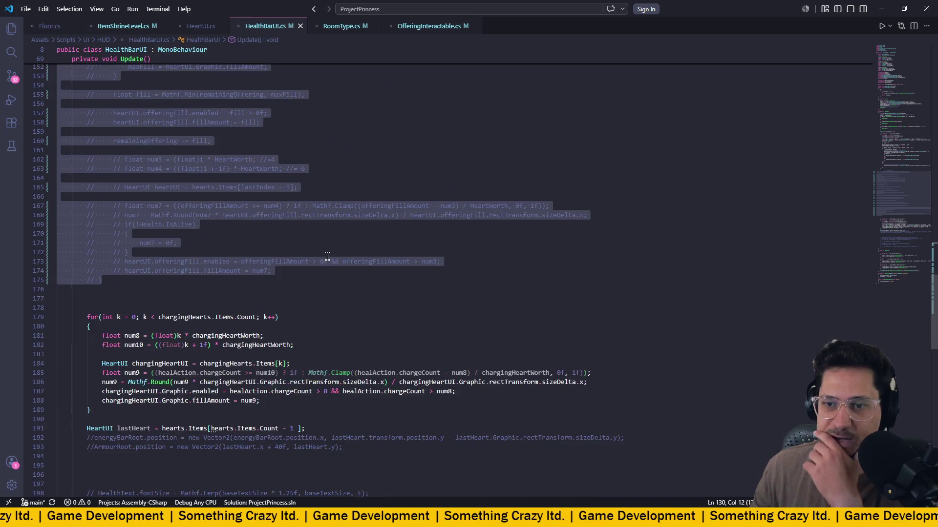
pyautogui.hotkey('alt', 'Tab')
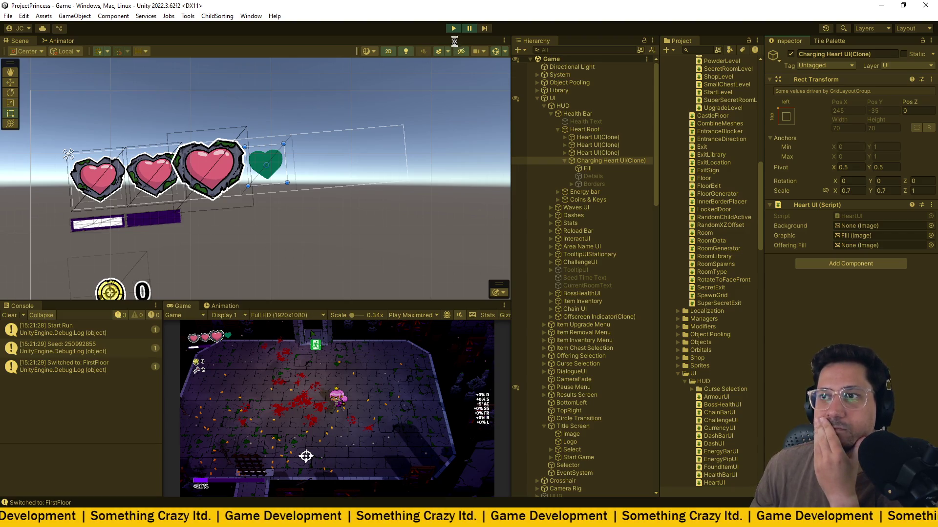
# Stop the current session and start a fresh play test with the offering fill commented out.
pyautogui.click(453, 29)
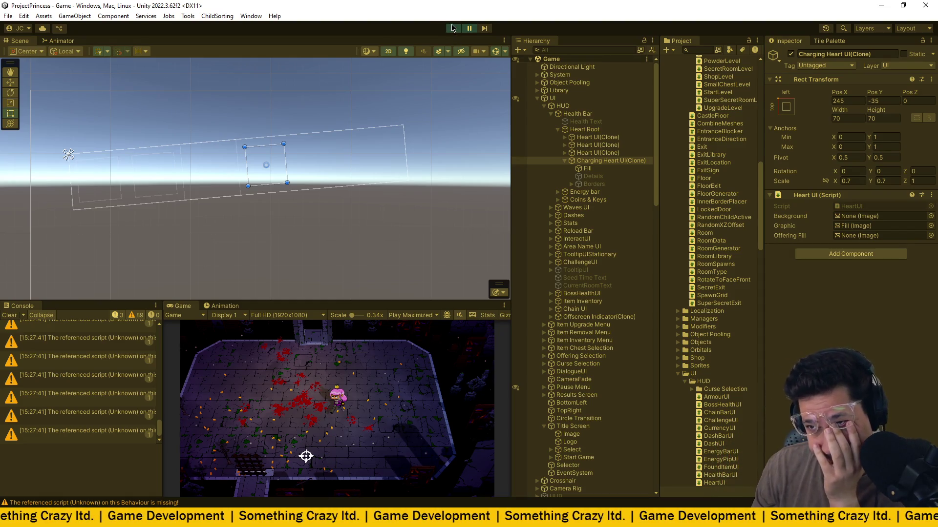
pyautogui.click(454, 28)
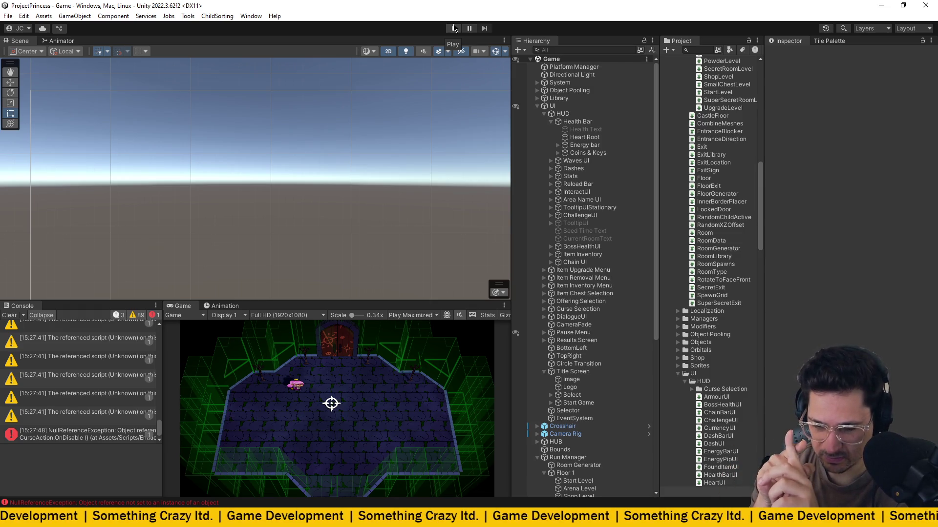
pyautogui.click(453, 28)
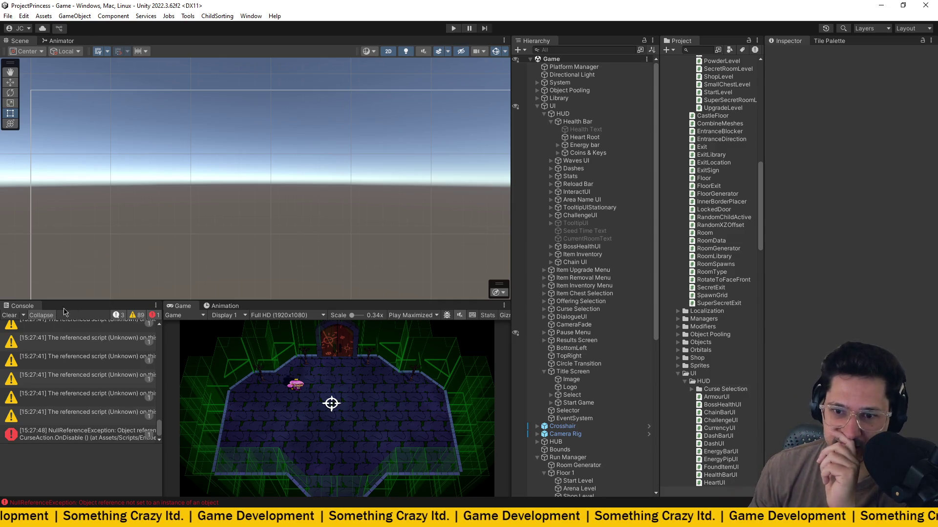
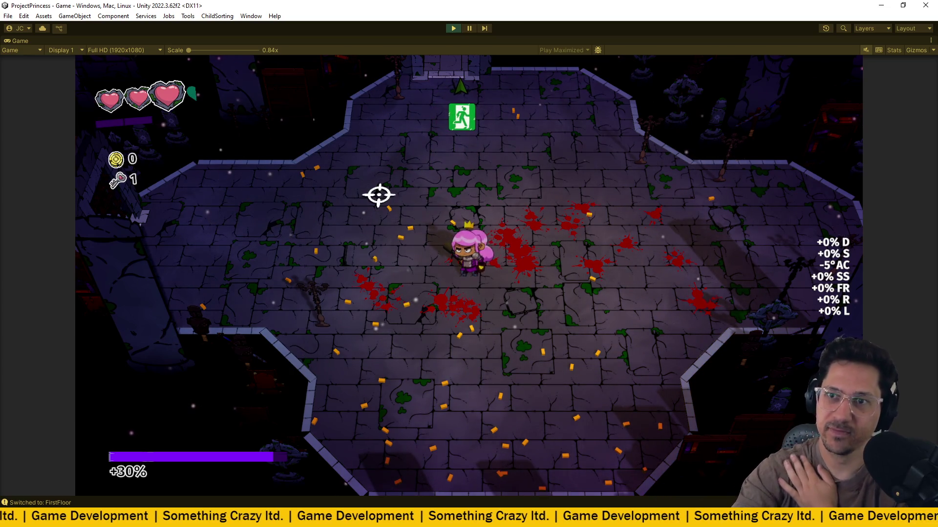
# Stop the Unity play-test and switch to HealthBarUI.cs in VS Code.
pyautogui.hotkey('ctrl', 'p')
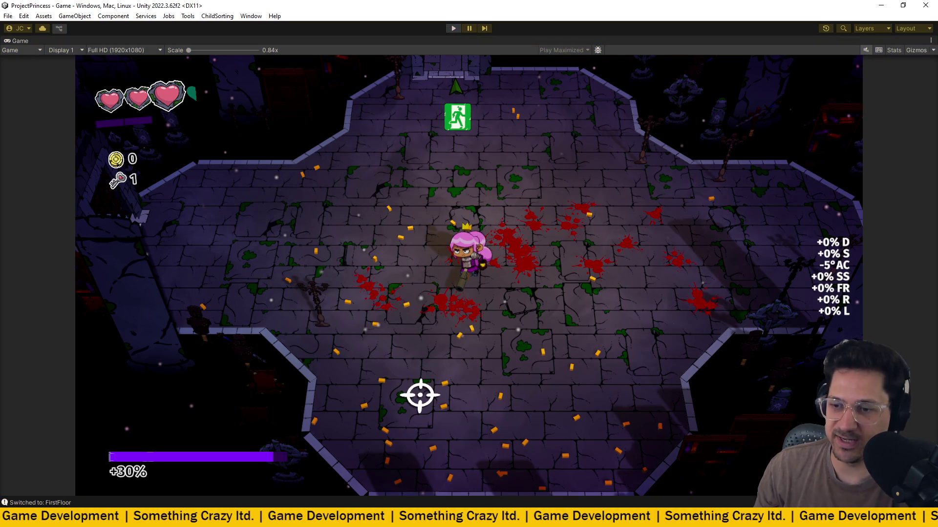
pyautogui.hotkey('alt', 'Tab')
pyautogui.scroll(10, 330, 282)
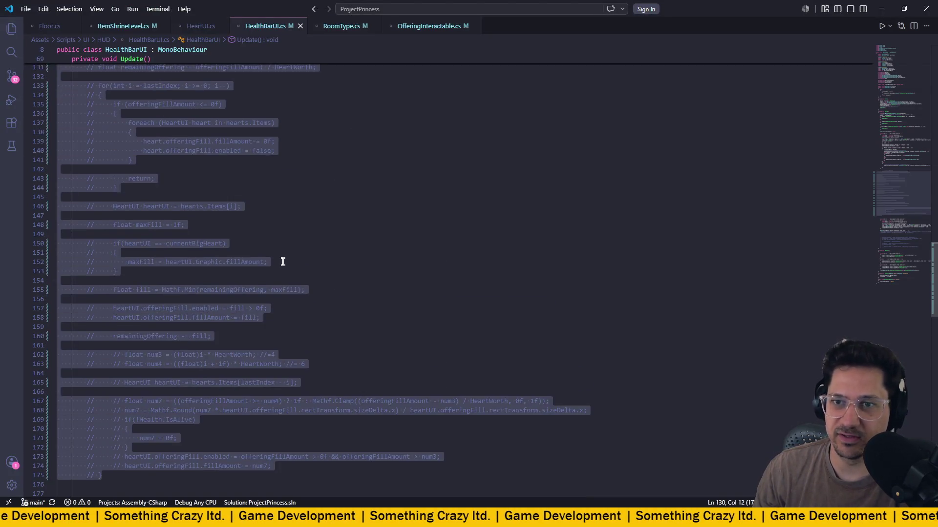
# Uncomment the Offering Amount loop in Update() with Ctrl+K Ctrl+U.
pyautogui.scroll(-4, 314, 268)
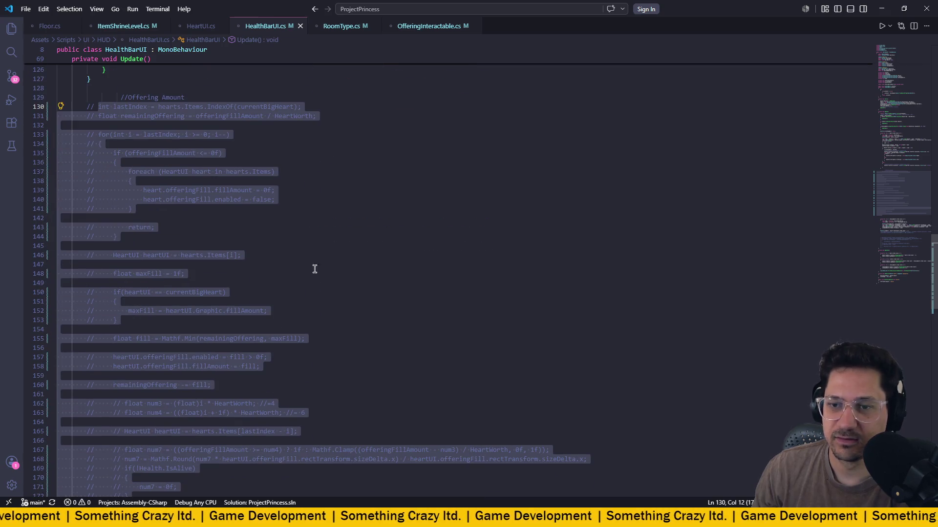
pyautogui.click(332, 279)
pyautogui.scroll(-4, 318, 303)
pyautogui.moveTo(104, 402)
pyautogui.mouseDown()
pyautogui.moveTo(63, 147)
pyautogui.moveTo(63, 49)
pyautogui.moveTo(71, 115)
pyautogui.moveTo(63, 438)
pyautogui.mouseUp()
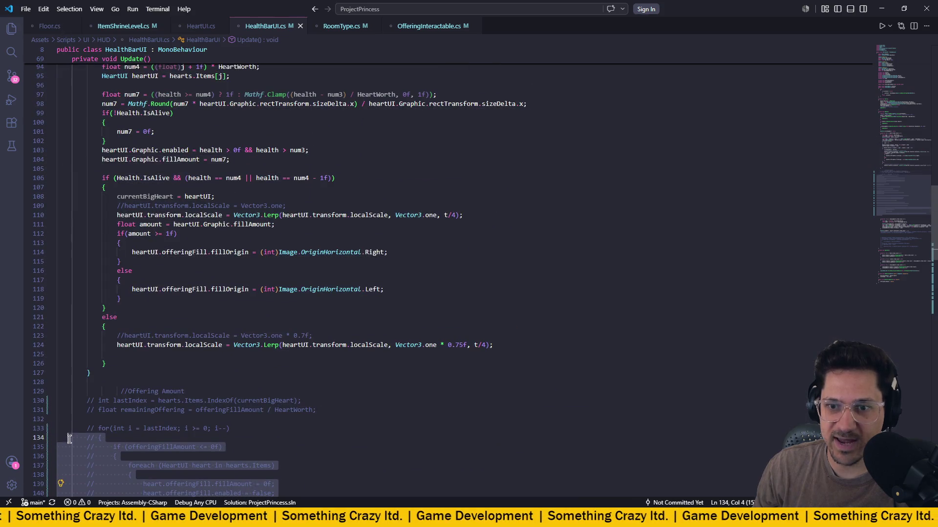
pyautogui.scroll(-1, 336, 401)
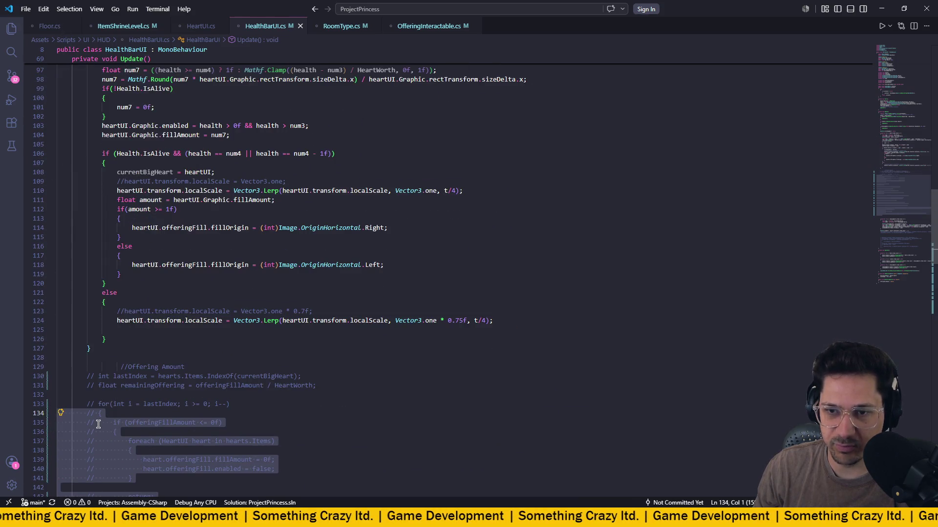
pyautogui.click(98, 423)
pyautogui.scroll(-10, 99, 432)
pyautogui.moveTo(102, 452)
pyautogui.mouseDown()
pyautogui.moveTo(74, 56)
pyautogui.moveTo(61, 196)
pyautogui.moveTo(110, 290)
pyautogui.moveTo(60, 299)
pyautogui.moveTo(86, 282)
pyautogui.mouseUp()
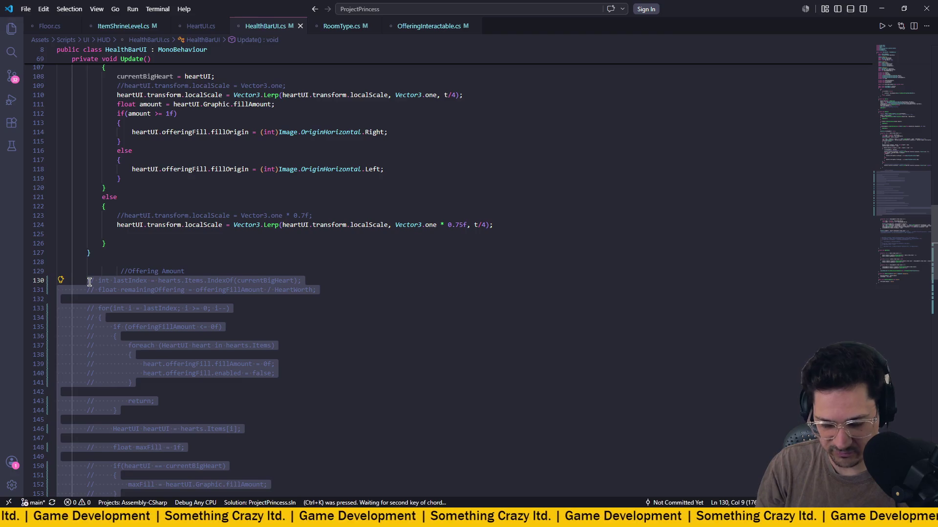
pyautogui.hotkey('ctrl', 'u')
pyautogui.scroll(-3, 322, 290)
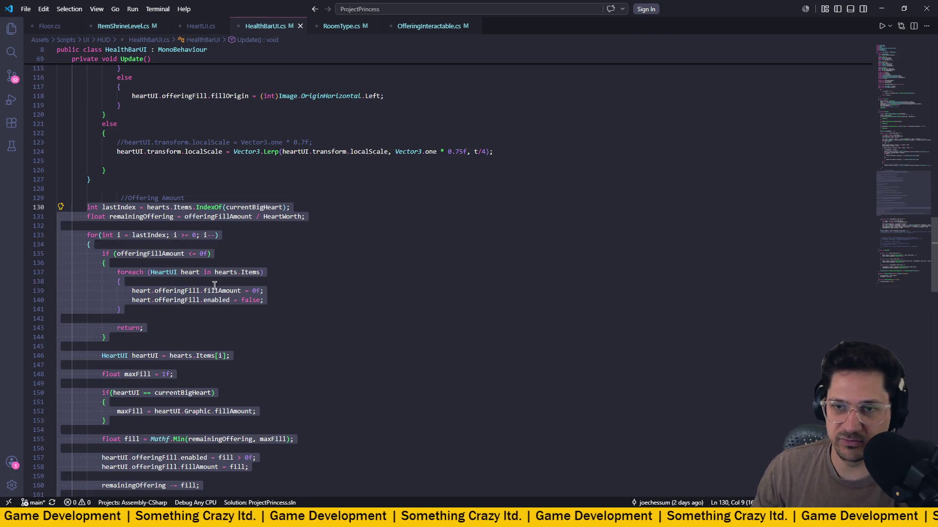
pyautogui.click(215, 285)
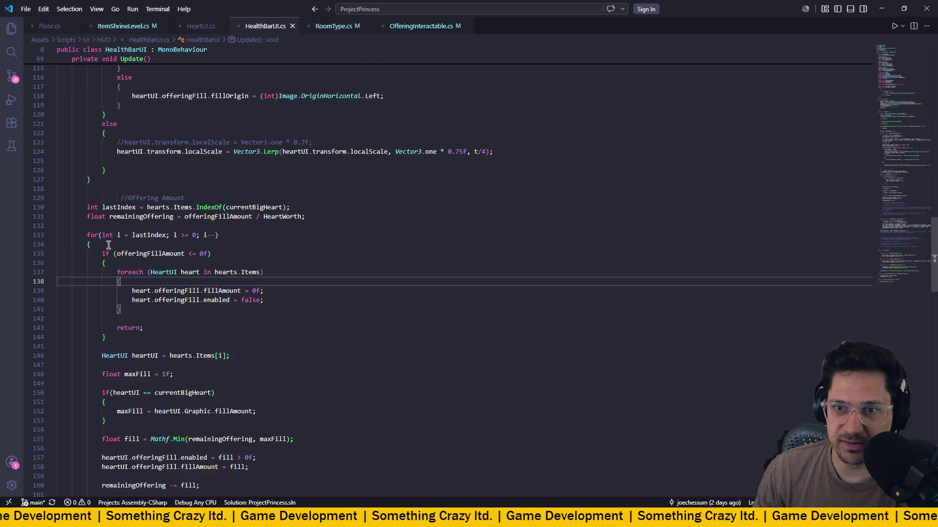
# Delete the return statement under the offeringFillAmount <= 0f check and add a line after its brace.
pyautogui.scroll(-2, 109, 244)
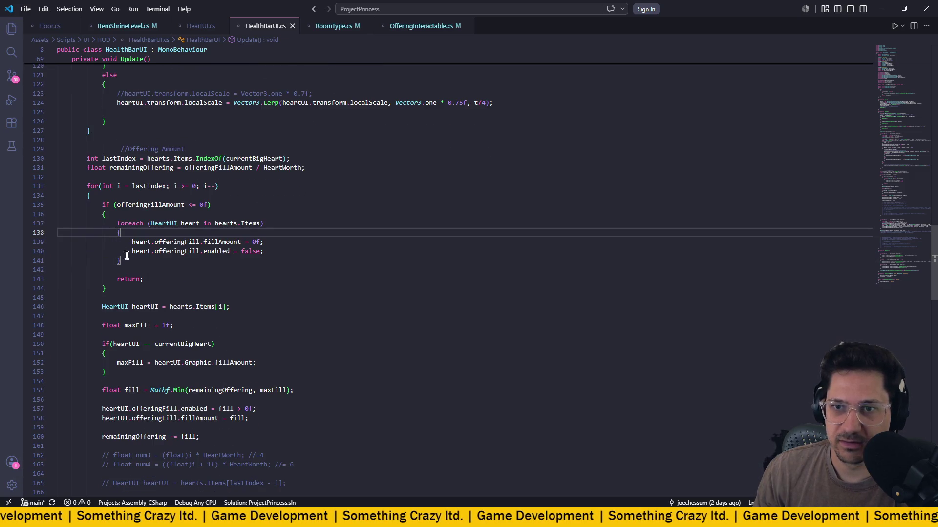
pyautogui.moveTo(158, 276); pyautogui.dragTo(37, 280)
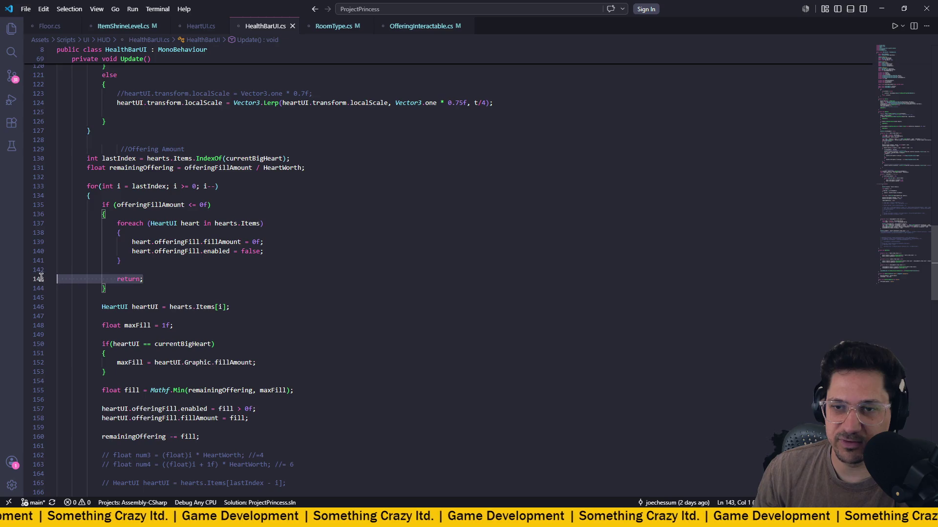
pyautogui.press('BackSpace')
pyautogui.press('BackSpace')
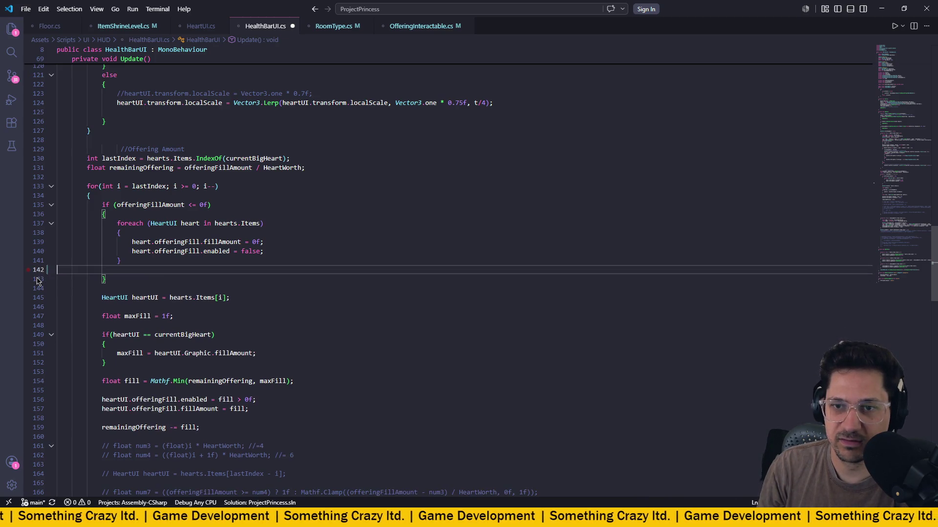
pyautogui.click(148, 279)
pyautogui.press('Return')
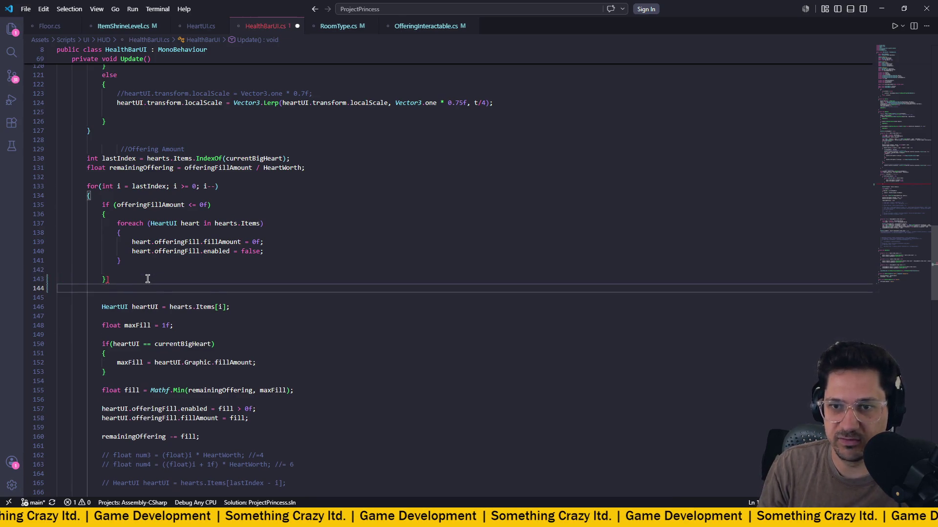
# Add an else branch after the offeringFillAmount check and move the heart-fill code into it.
pyautogui.write('e')
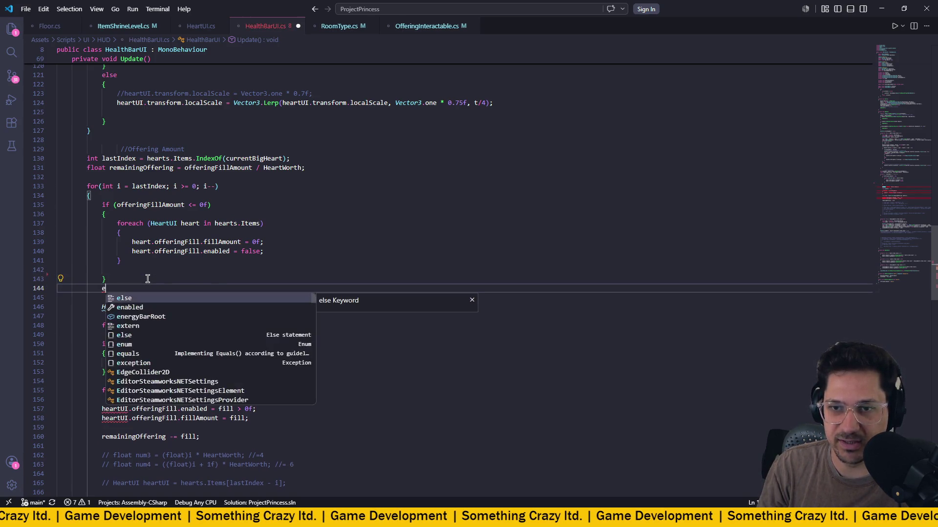
pyautogui.press('Tab')
pyautogui.press('Return')
pyautogui.write('{')
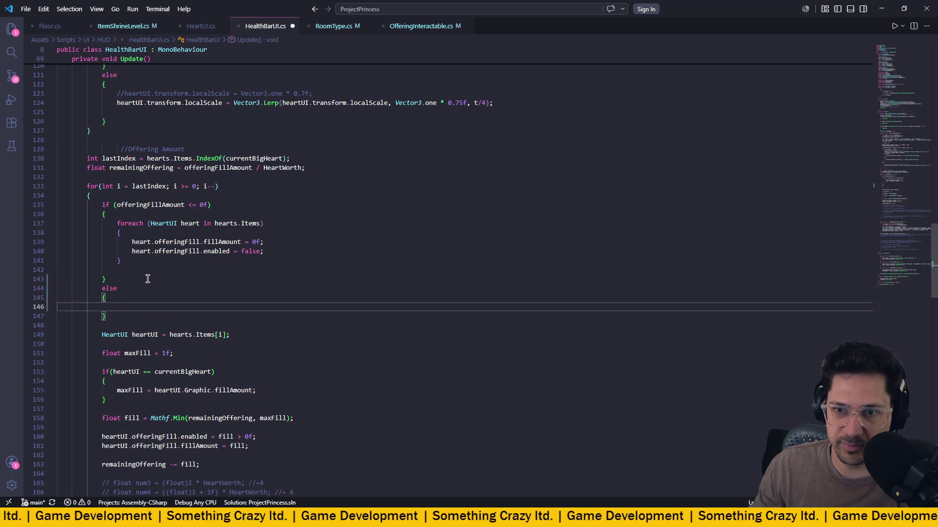
pyautogui.press('Return')
pyautogui.scroll(-3, 152, 318)
pyautogui.scroll(-1, 152, 318)
pyautogui.moveTo(205, 367)
pyautogui.mouseDown()
pyautogui.moveTo(58, 254)
pyautogui.moveTo(57, 227)
pyautogui.mouseUp()
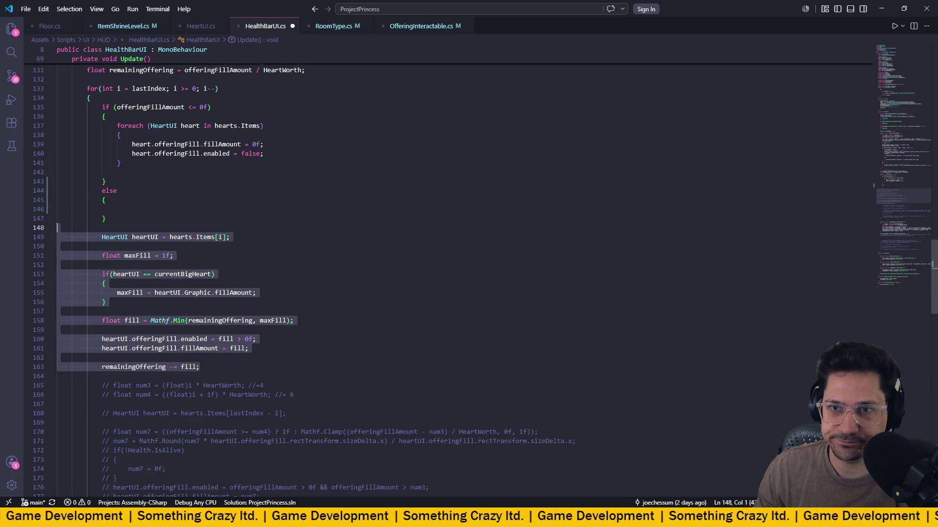
pyautogui.hotkey('ctrl', 'x')
pyautogui.click(128, 210)
pyautogui.hotkey('ctrl', 'v')
# Fix the indentation of the remainingOffering -= fill line and save HealthBarUI.cs.
pyautogui.hotkey('shift', 'Tab')
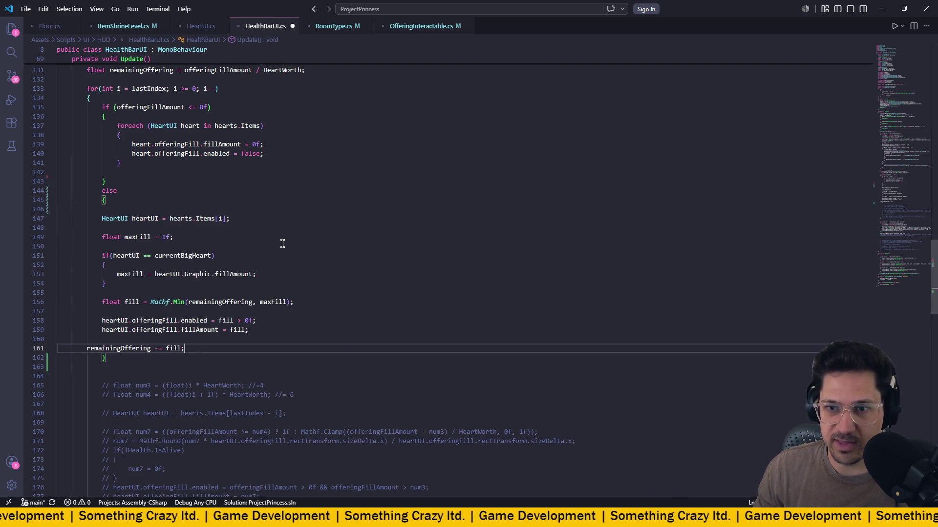
pyautogui.scroll(-4, 282, 243)
pyautogui.scroll(-3, 282, 244)
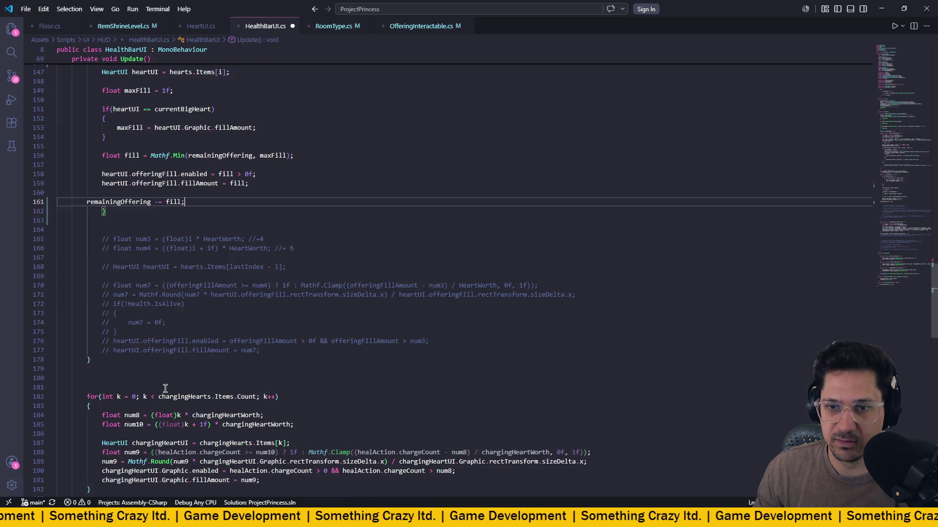
pyautogui.moveTo(86, 348); pyautogui.dragTo(299, 470)
pyautogui.scroll(9, 293, 384)
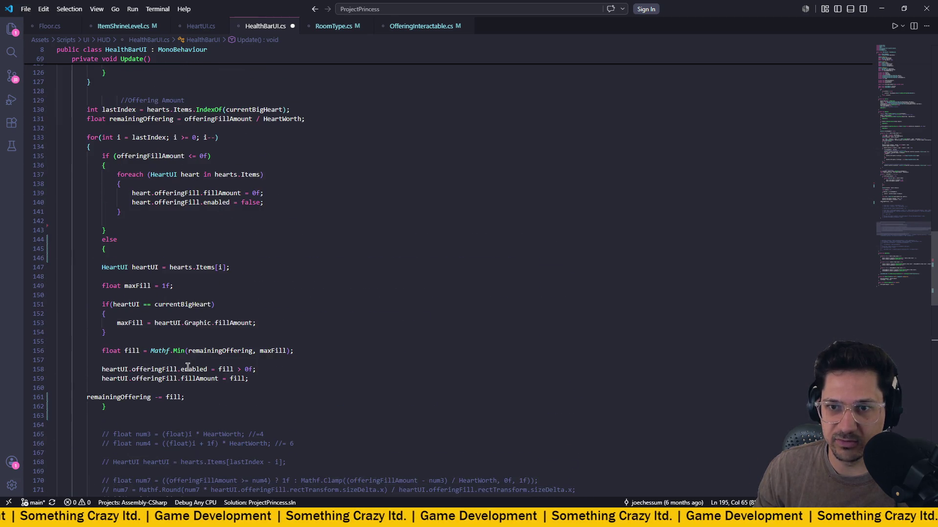
pyautogui.click(85, 398)
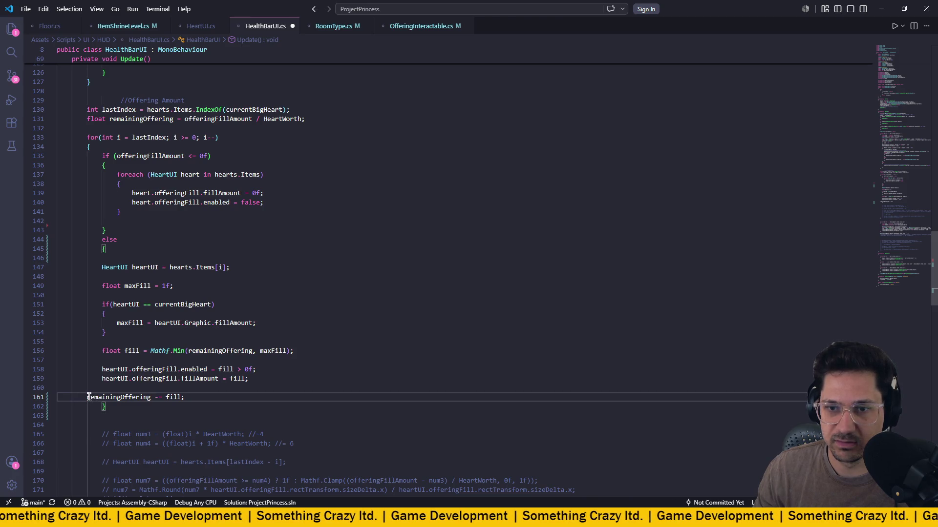
pyautogui.press('Up')
pyautogui.press('Up')
pyautogui.press('Up')
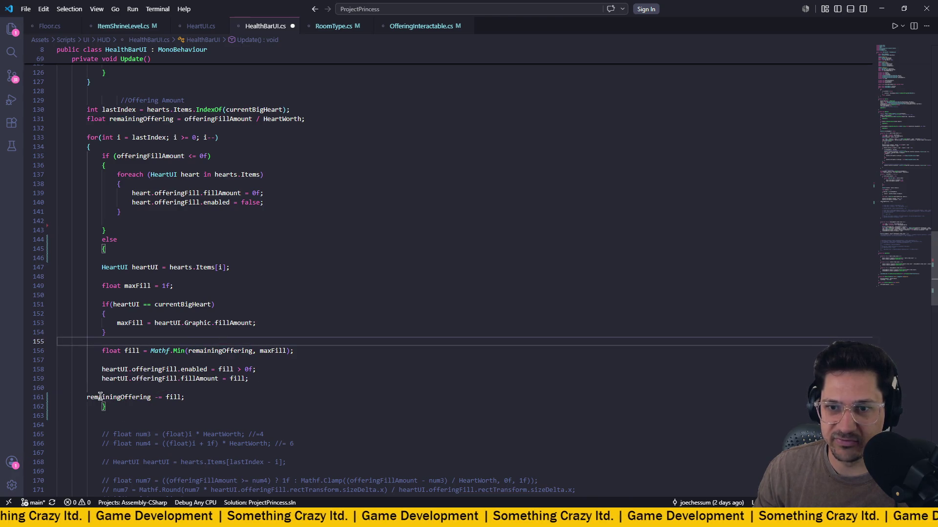
pyautogui.click(100, 397)
pyautogui.press('Home')
pyautogui.press('Tab')
pyautogui.hotkey('ctrl', 's')
# Indent the else block's code one level, save, and return to Unity to recompile.
pyautogui.click(313, 279)
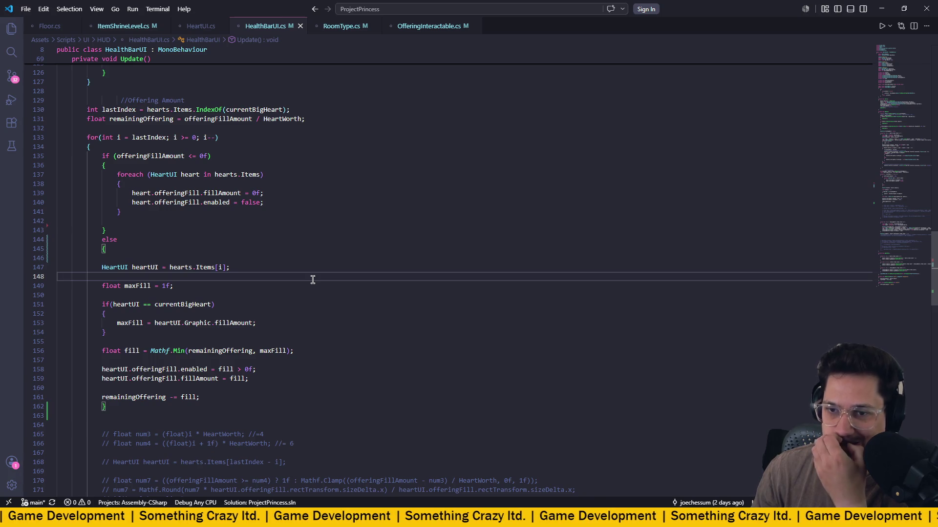
pyautogui.moveTo(219, 398)
pyautogui.mouseDown()
pyautogui.moveTo(59, 289)
pyautogui.moveTo(58, 267)
pyautogui.mouseUp()
pyautogui.press('Tab')
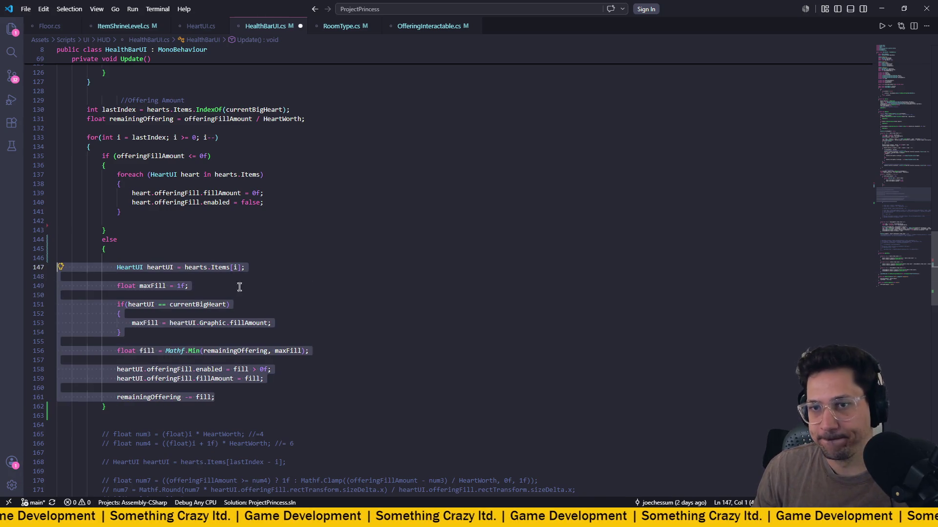
pyautogui.click(327, 291)
pyautogui.hotkey('ctrl', 's')
pyautogui.scroll(2, 324, 290)
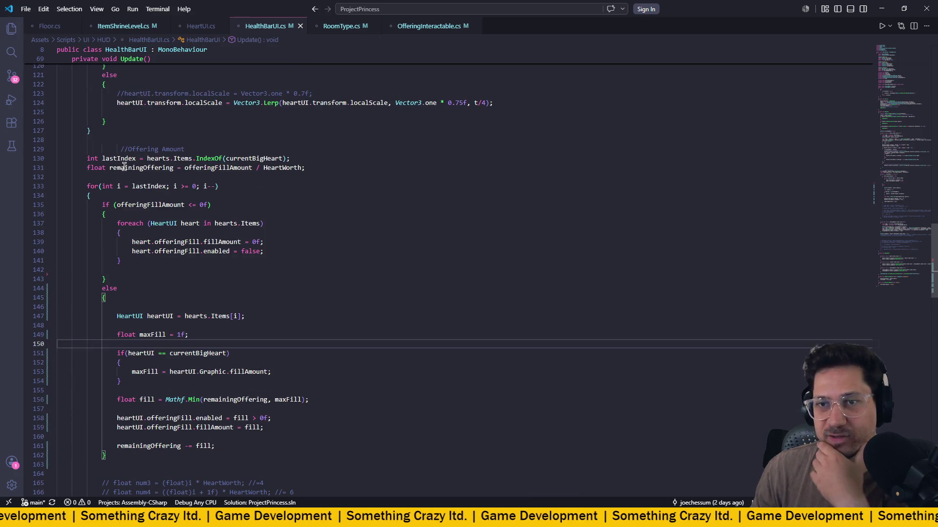
pyautogui.scroll(15, 212, 256)
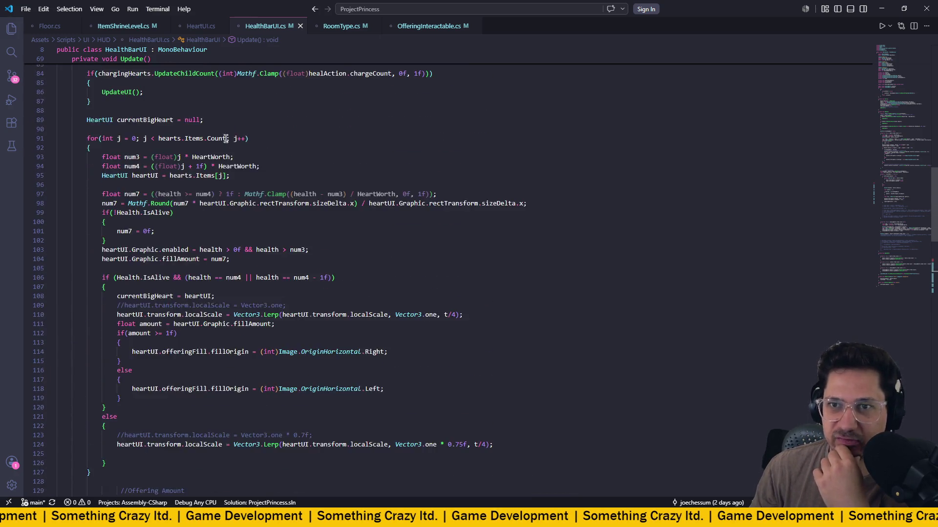
pyautogui.scroll(-17, 188, 191)
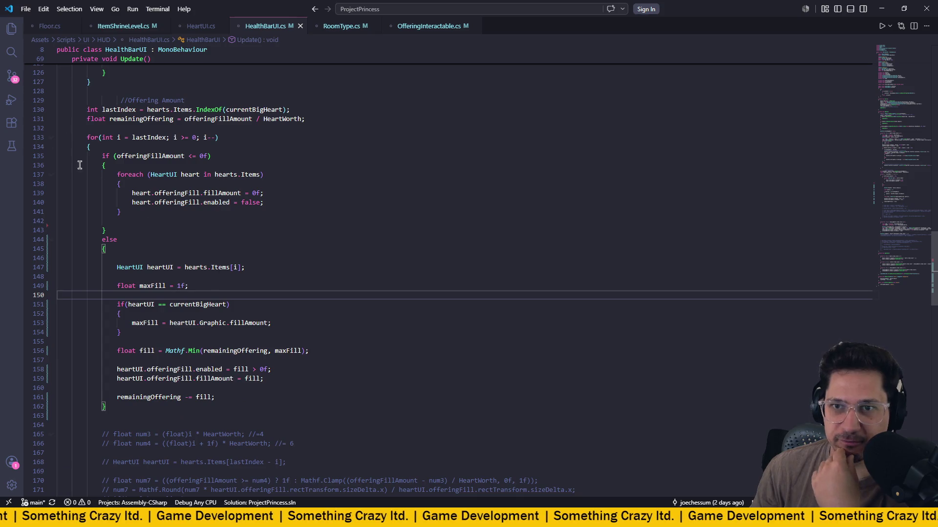
pyautogui.hotkey('alt', 'Tab')
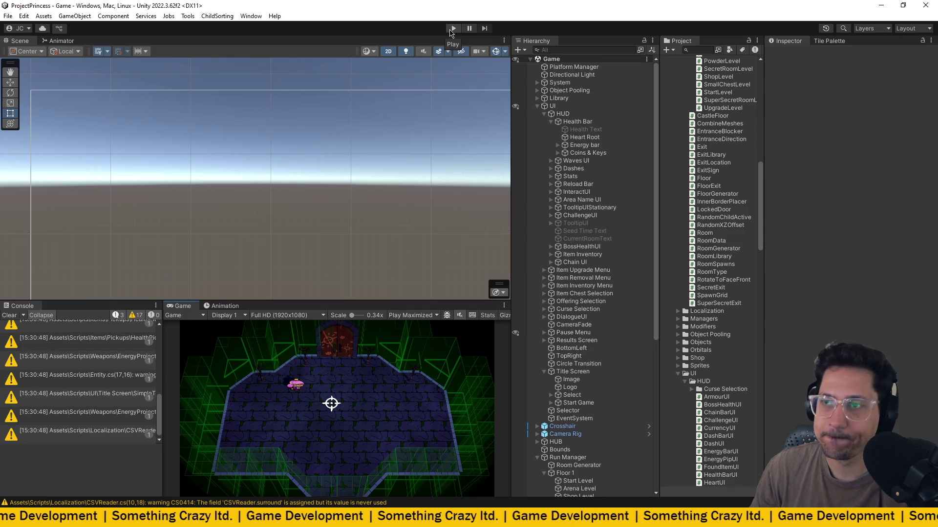
# Enter play mode and walk the princess through the doors into the arena room.
pyautogui.click(452, 30)
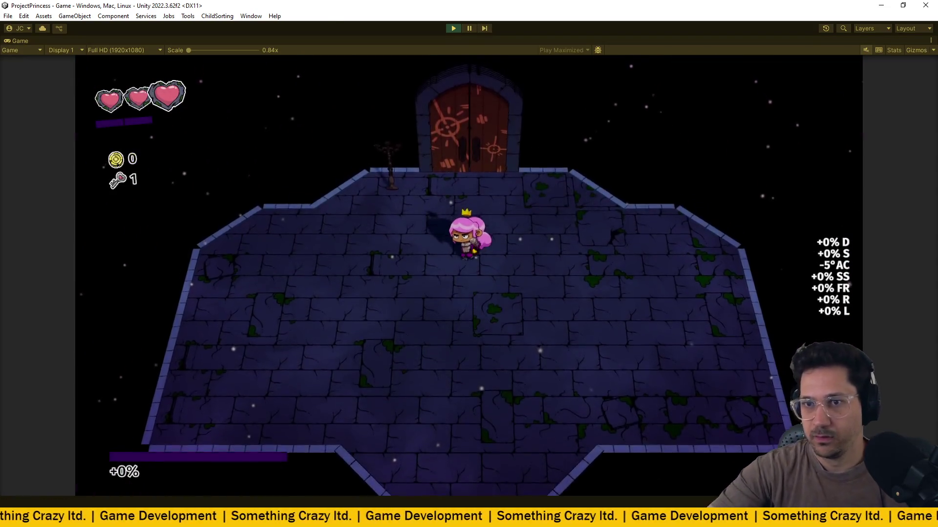
pyautogui.press('w')
pyautogui.press('e')
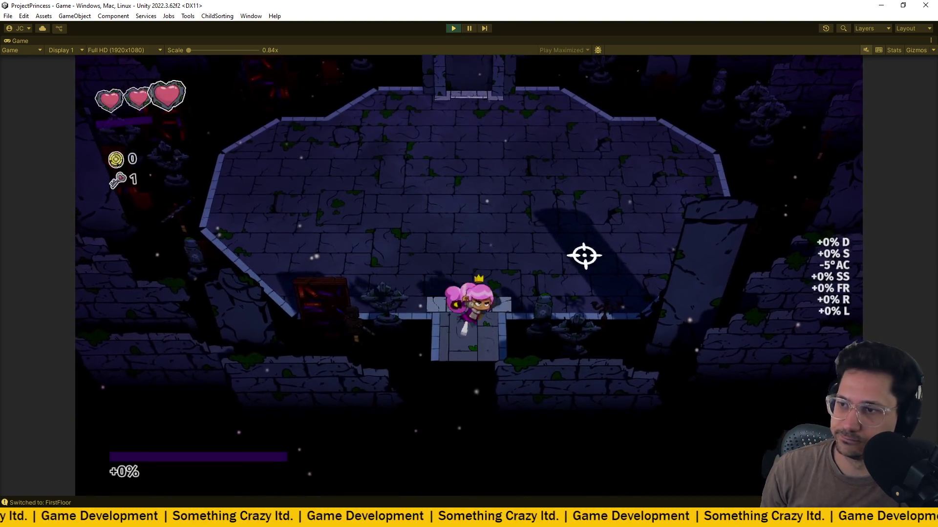
pyautogui.press('w')
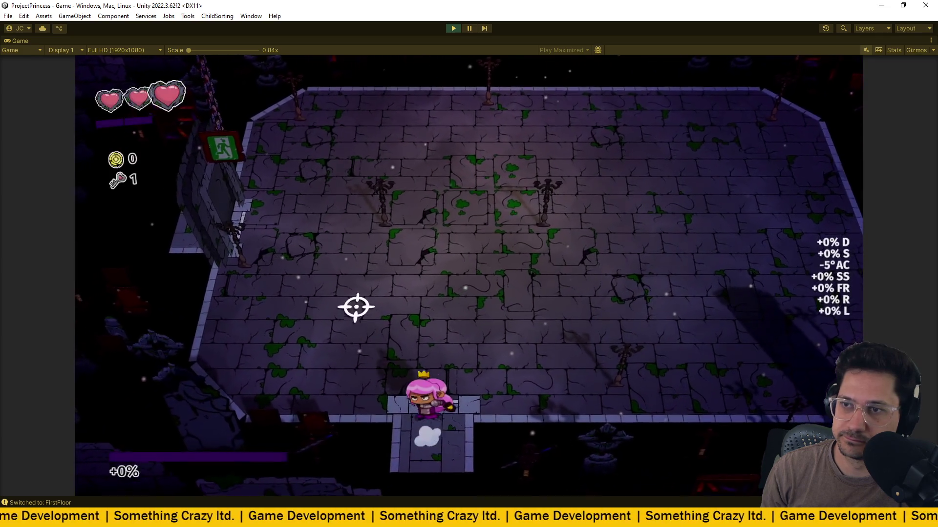
pyautogui.press('w')
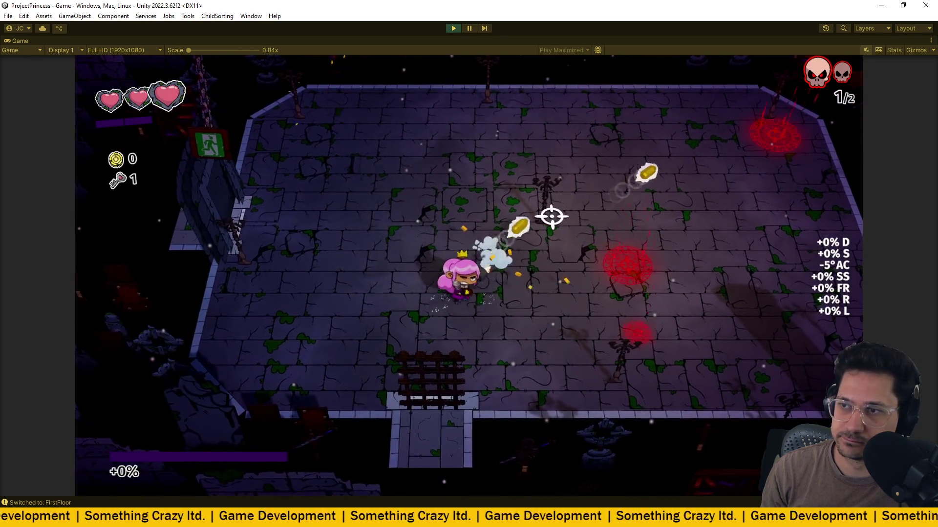
# Fight the first enemy wave, moving and aiming shots until it is cleared.
pyautogui.moveTo(557, 274); pyautogui.dragTo(551, 274)
pyautogui.press('a')
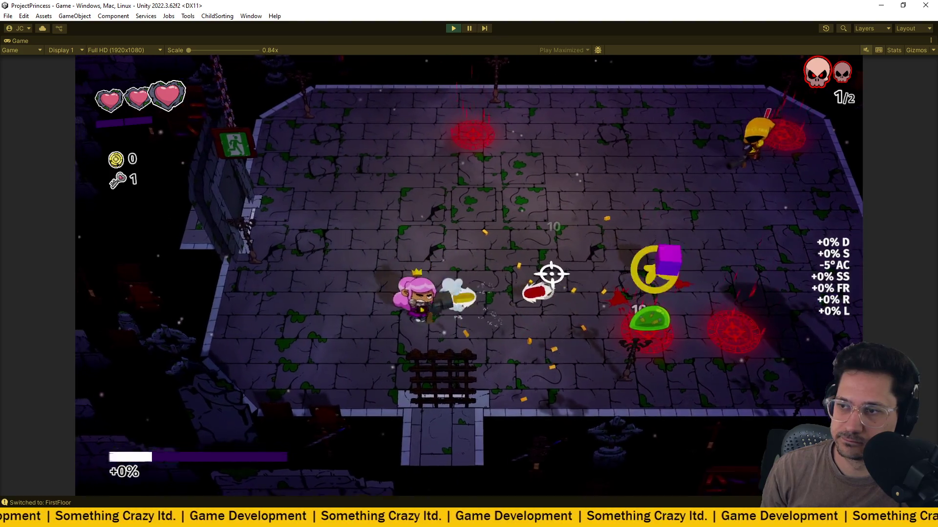
pyautogui.press('w')
pyautogui.press('a')
pyautogui.moveTo(622, 272)
pyautogui.mouseDown()
pyautogui.moveTo(571, 242)
pyautogui.moveTo(534, 293)
pyautogui.moveTo(496, 206)
pyautogui.moveTo(519, 224)
pyautogui.moveTo(401, 242)
pyautogui.mouseUp()
pyautogui.press('w')
pyautogui.press('a')
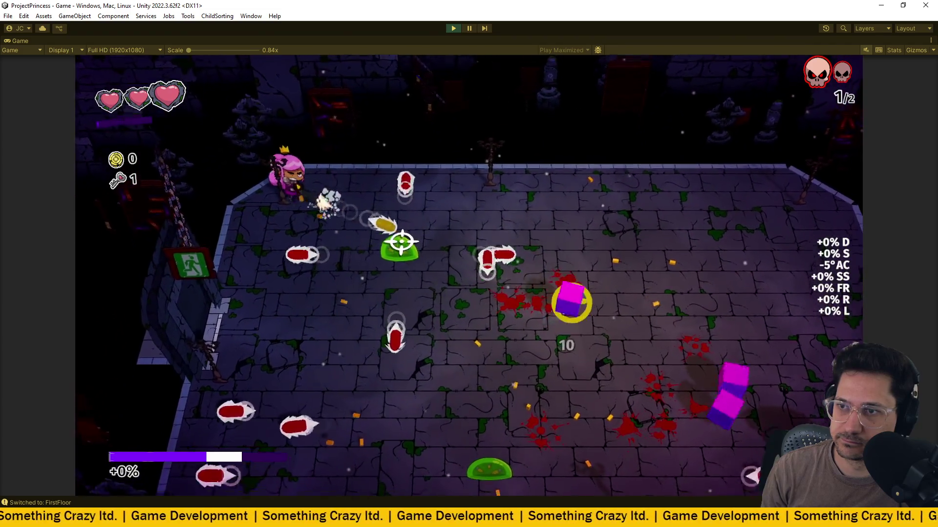
pyautogui.press('s')
pyautogui.press('d')
pyautogui.moveTo(604, 324)
pyautogui.mouseDown()
pyautogui.moveTo(498, 404)
pyautogui.moveTo(388, 356)
pyautogui.moveTo(433, 280)
pyautogui.moveTo(472, 284)
pyautogui.mouseUp()
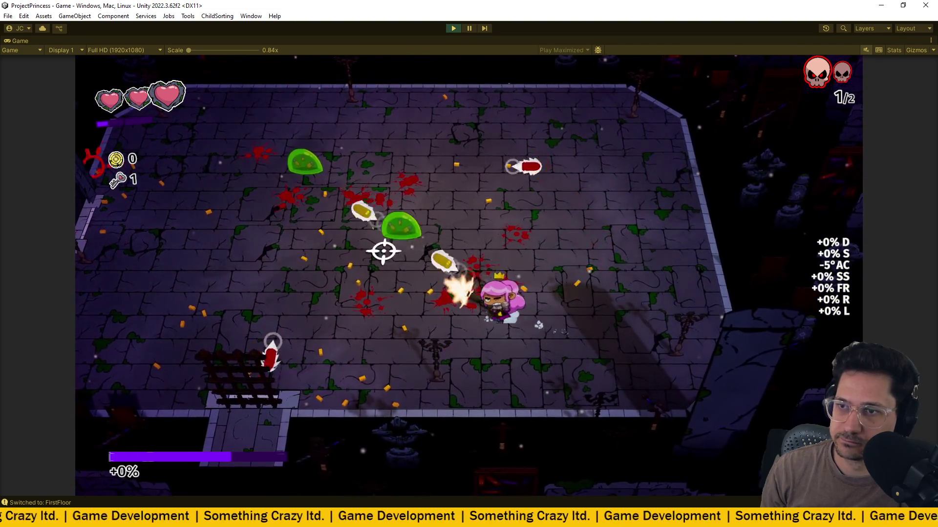
pyautogui.press('w')
pyautogui.press('a')
pyautogui.moveTo(429, 246)
pyautogui.mouseDown()
pyautogui.moveTo(435, 272)
pyautogui.moveTo(435, 260)
pyautogui.moveTo(303, 166)
pyautogui.moveTo(429, 182)
pyautogui.moveTo(475, 155)
pyautogui.moveTo(514, 177)
pyautogui.moveTo(524, 198)
pyautogui.mouseUp()
# Clear the second enemy wave, including the yellow enemy.
pyautogui.press('w')
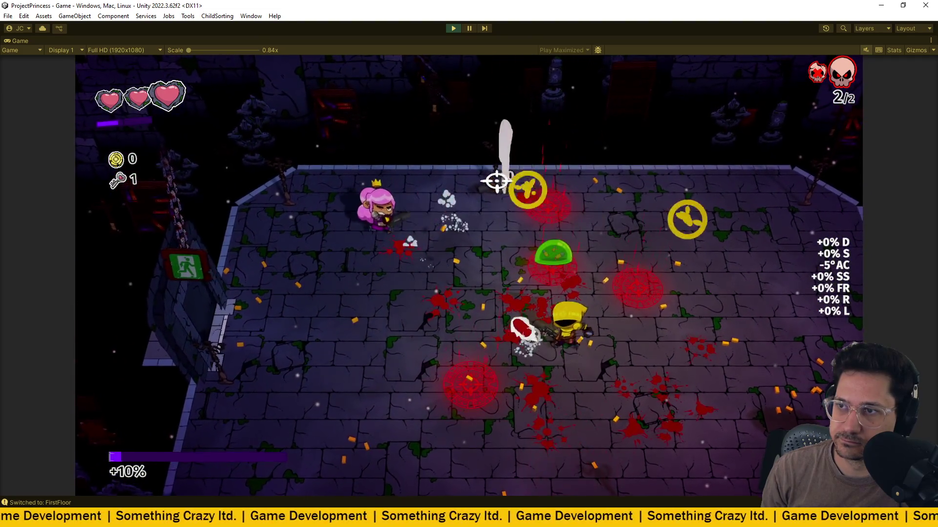
pyautogui.press('s')
pyautogui.moveTo(429, 226); pyautogui.dragTo(437, 324)
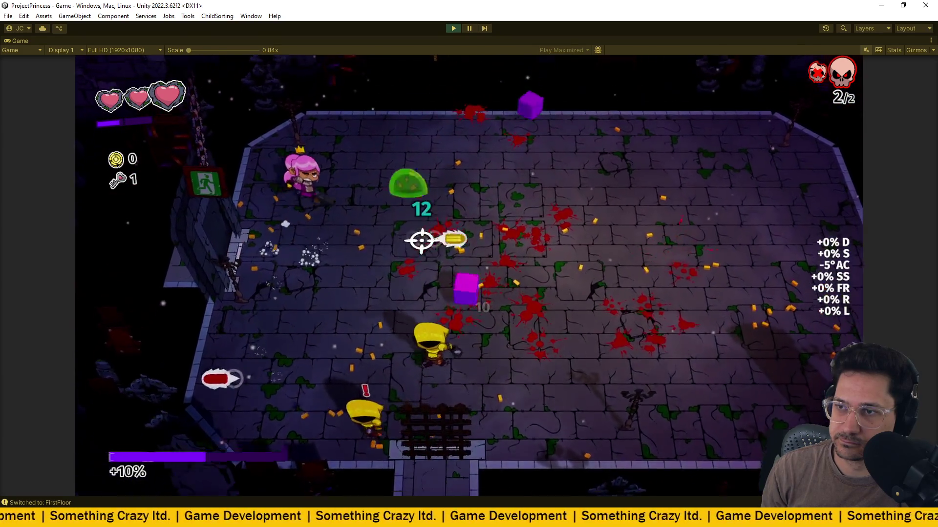
pyautogui.press('w')
pyautogui.press('d')
pyautogui.moveTo(422, 241)
pyautogui.mouseDown()
pyautogui.moveTo(529, 245)
pyautogui.moveTo(373, 274)
pyautogui.moveTo(382, 335)
pyautogui.moveTo(406, 335)
pyautogui.moveTo(417, 304)
pyautogui.mouseUp()
pyautogui.press('s')
pyautogui.press('d')
pyautogui.press('w')
pyautogui.press('a')
pyautogui.moveTo(408, 268)
pyautogui.mouseDown()
pyautogui.moveTo(368, 241)
pyautogui.moveTo(386, 204)
pyautogui.mouseUp()
pyautogui.press('w')
pyautogui.press('a')
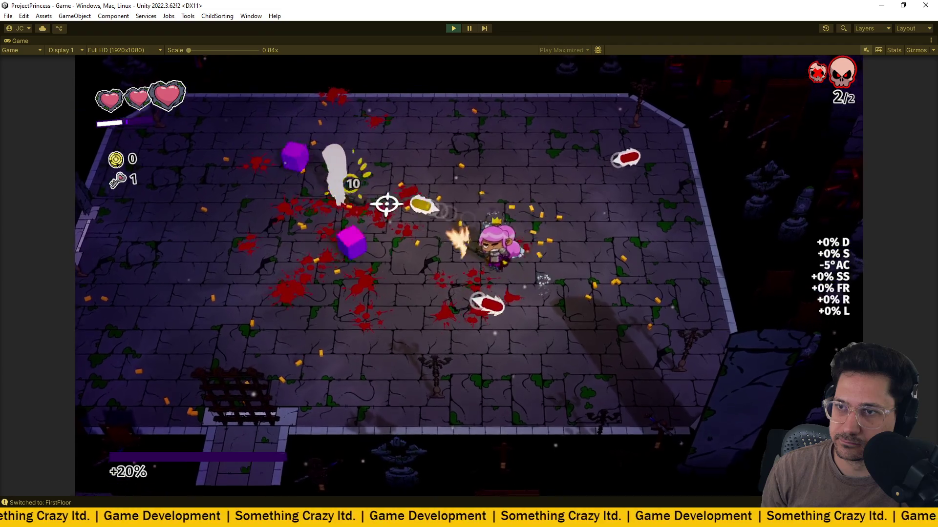
pyautogui.press('w')
pyautogui.press('d')
pyautogui.moveTo(330, 249)
pyautogui.mouseDown()
pyautogui.moveTo(335, 193)
pyautogui.moveTo(391, 146)
pyautogui.moveTo(425, 223)
pyautogui.moveTo(335, 213)
pyautogui.moveTo(401, 222)
pyautogui.moveTo(367, 201)
pyautogui.mouseUp()
pyautogui.press('s')
pyautogui.press('d')
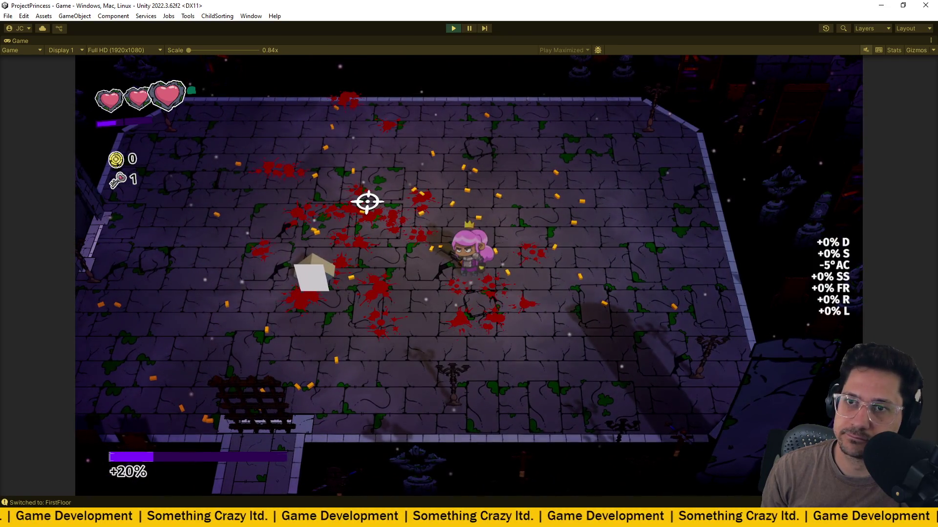
# Walk to the reward chest, exit play mode, and bring the code editor forward.
pyautogui.press('a')
pyautogui.press('w')
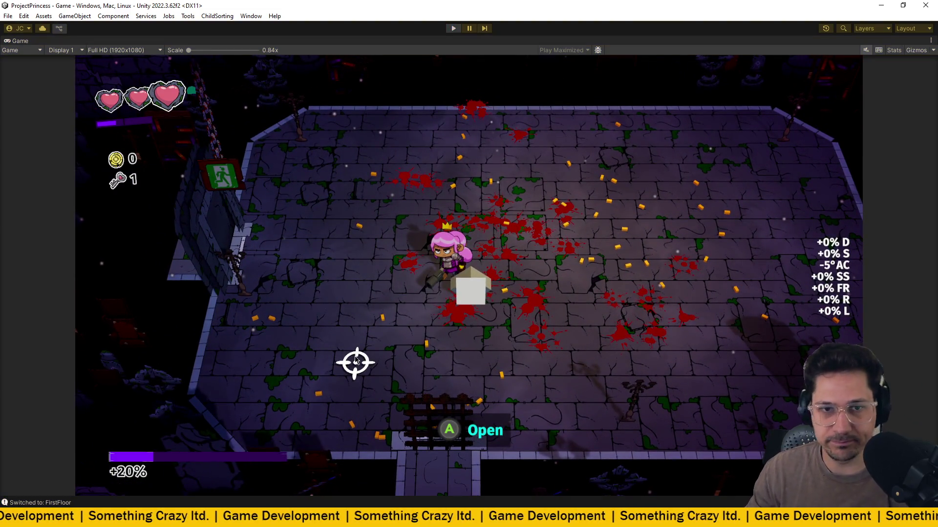
pyautogui.hotkey('ctrl', 'p')
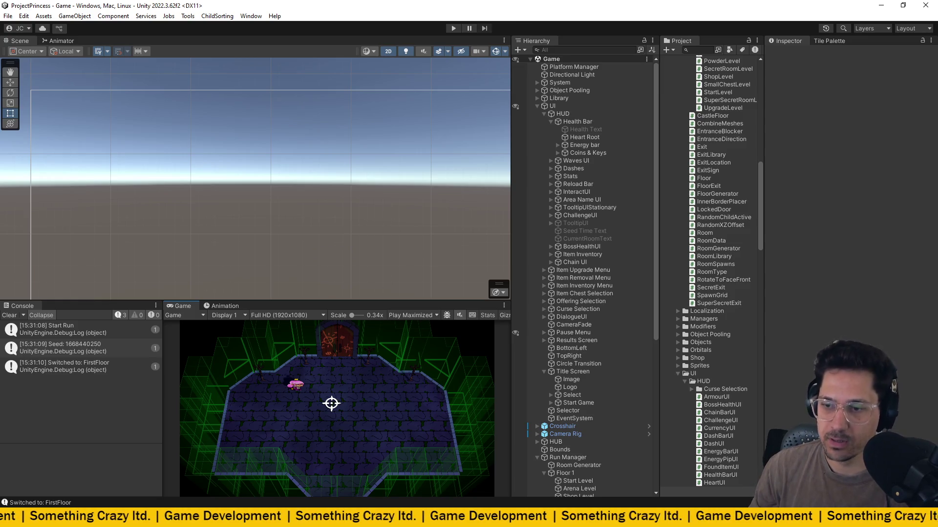
pyautogui.moveTo(323, 519)
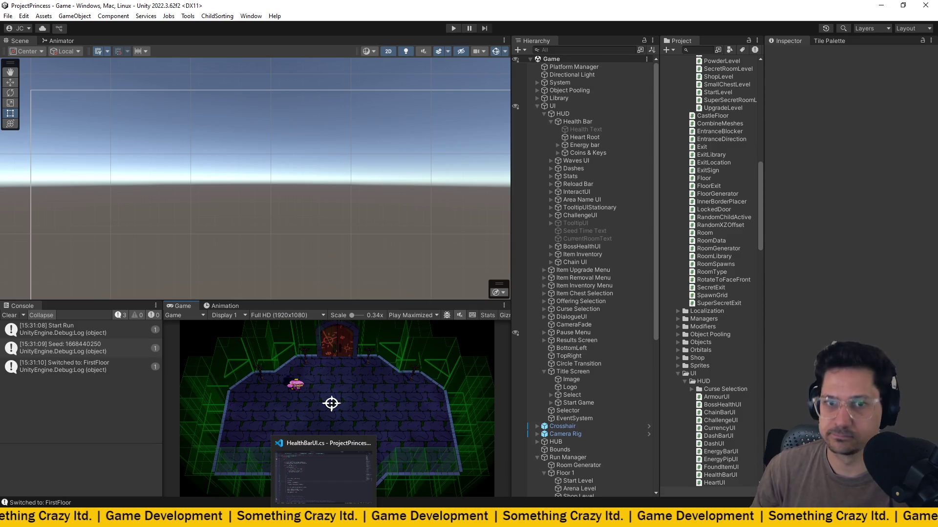
pyautogui.click(323, 471)
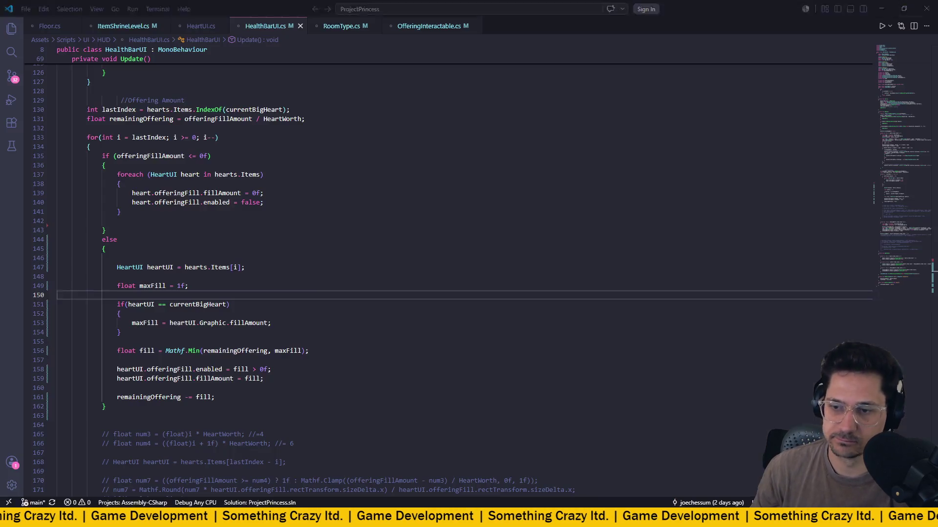
# Open ArenaLevel.cs via Quick Open with 'arena' and scroll through its Play method.
pyautogui.click(414, 8)
pyautogui.write('arena')
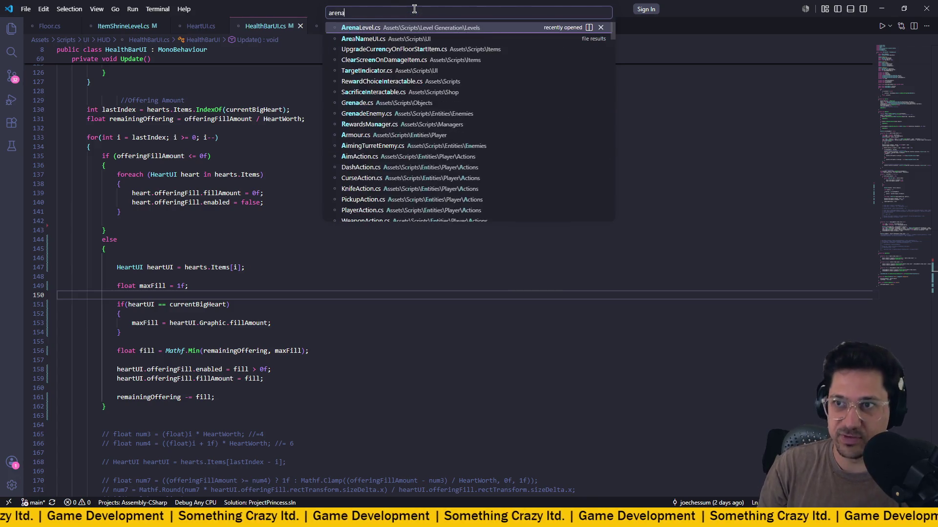
pyautogui.press('Return')
pyautogui.scroll(-10, 348, 155)
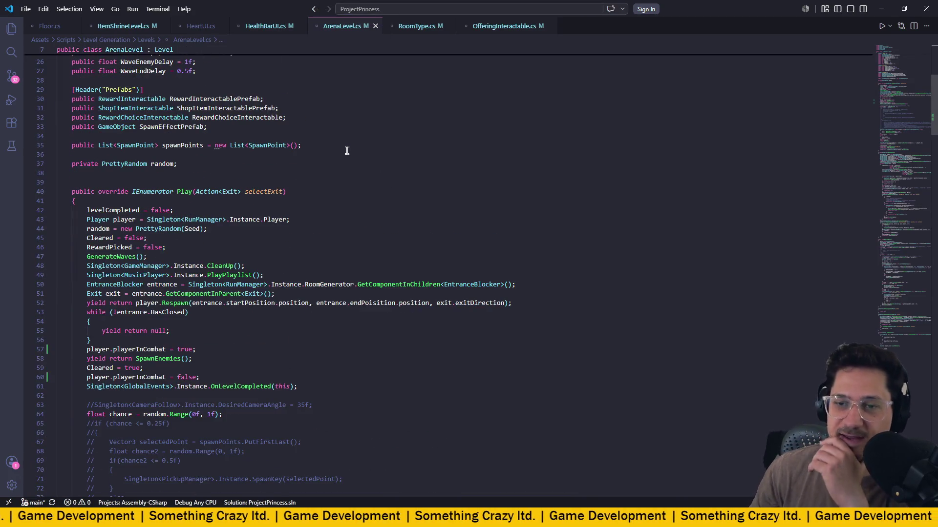
pyautogui.scroll(-10, 284, 142)
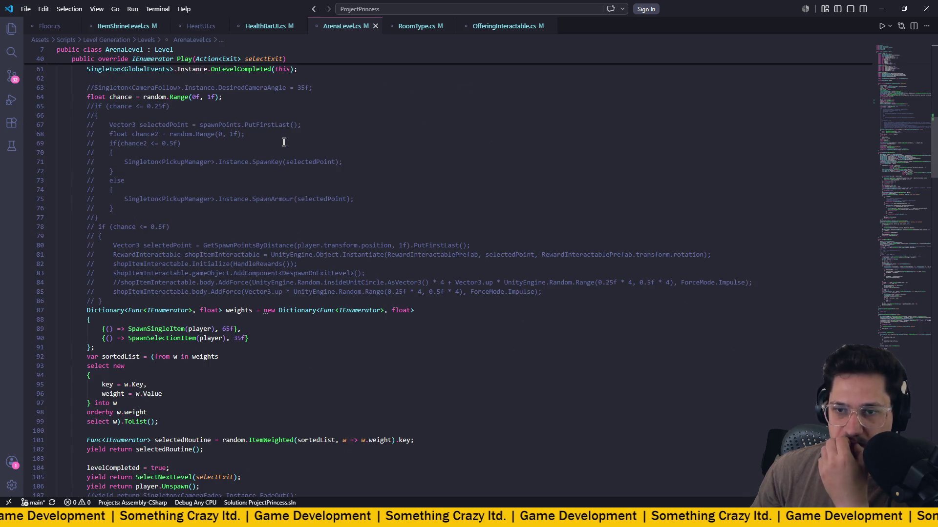
pyautogui.scroll(-4, 284, 142)
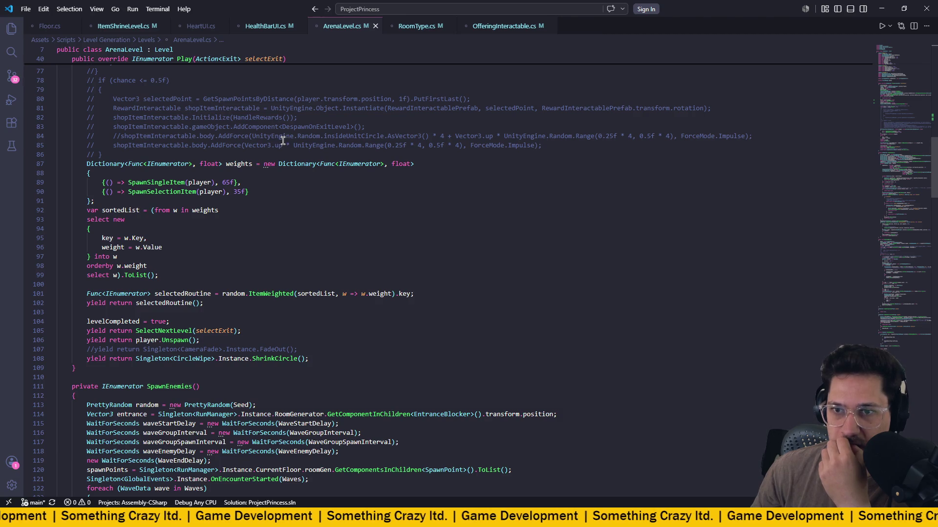
pyautogui.scroll(-1, 282, 139)
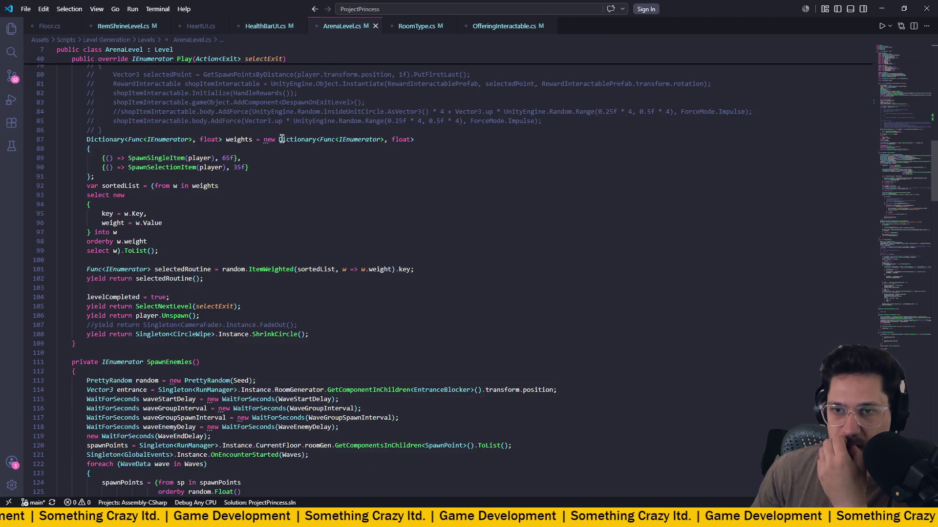
# Highlight every use of selectedRoutine and review the SpawnSelectionItem and SpawnEnemies code.
pyautogui.click(177, 278)
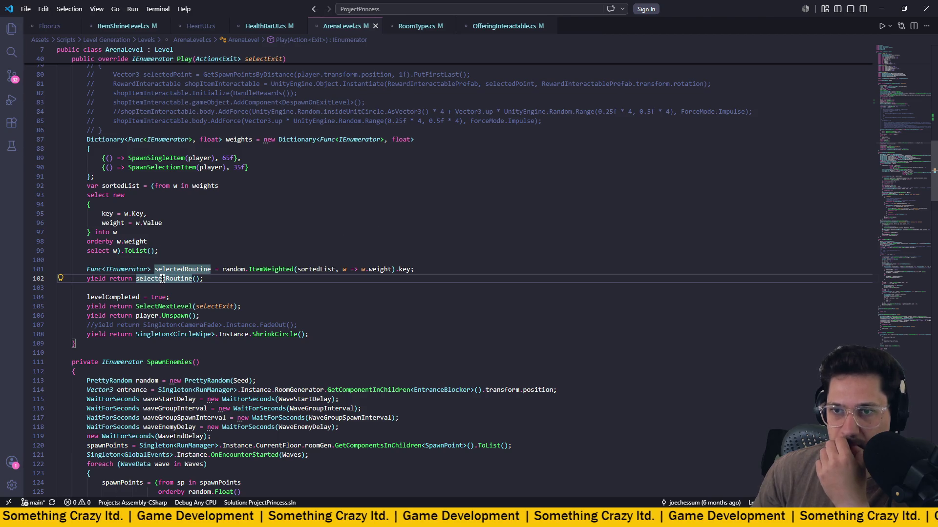
pyautogui.click(179, 279)
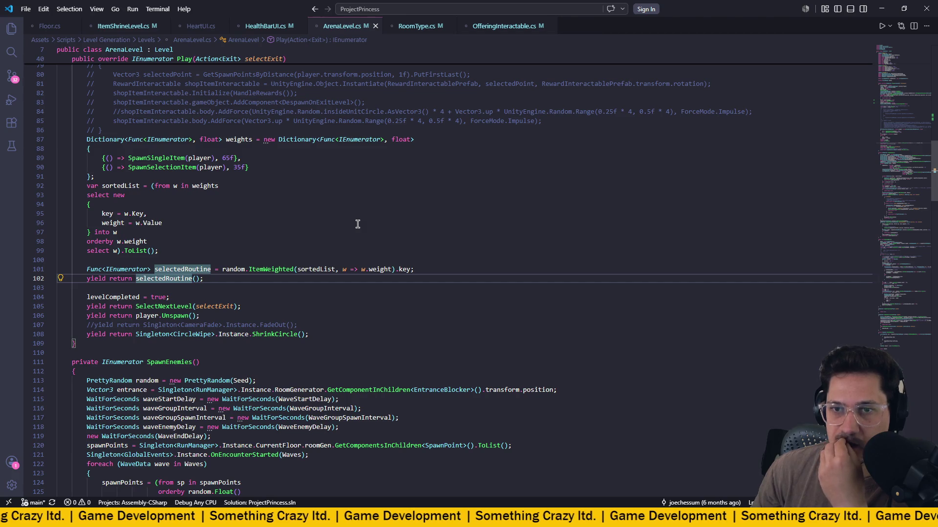
pyautogui.scroll(-20, 357, 224)
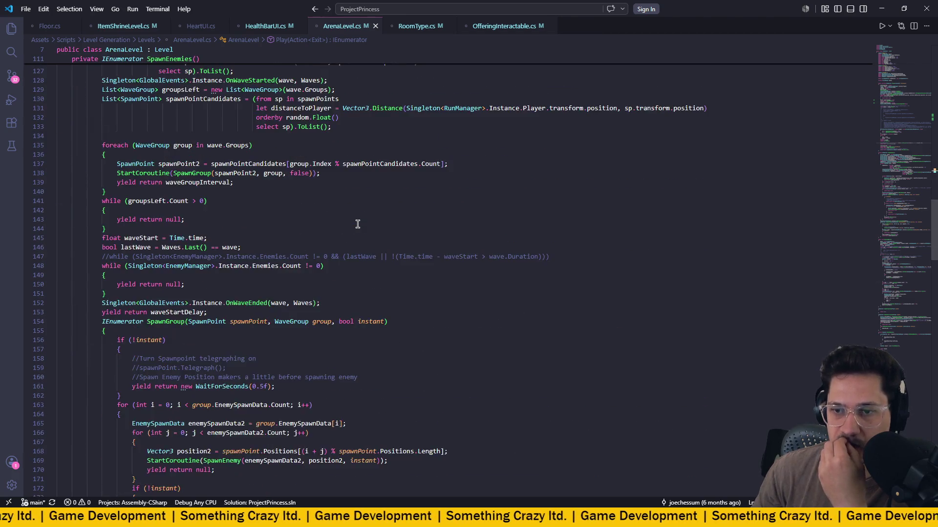
pyautogui.scroll(-20, 358, 224)
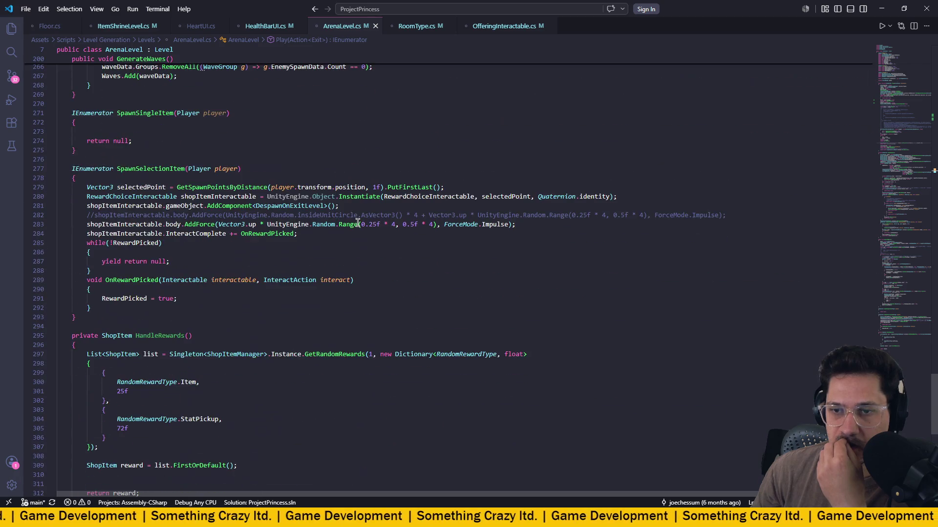
pyautogui.scroll(12, 357, 223)
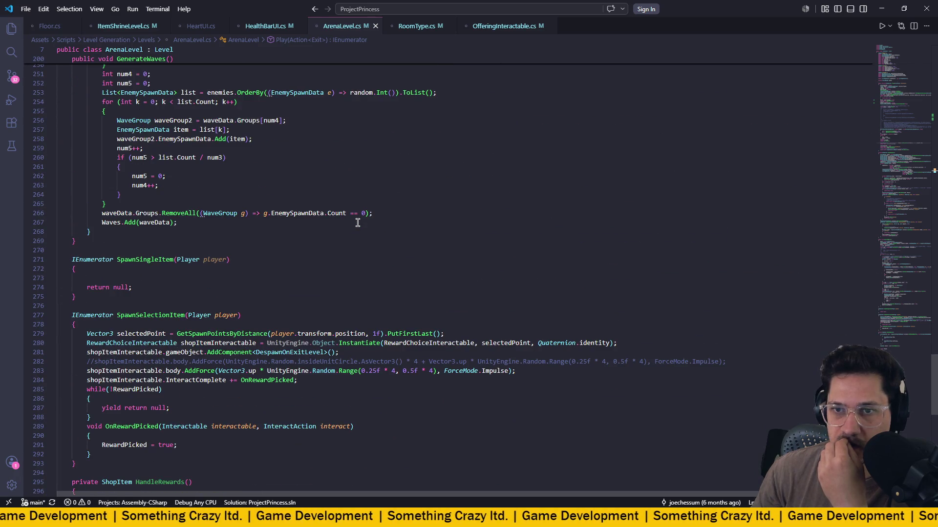
pyautogui.scroll(20, 357, 223)
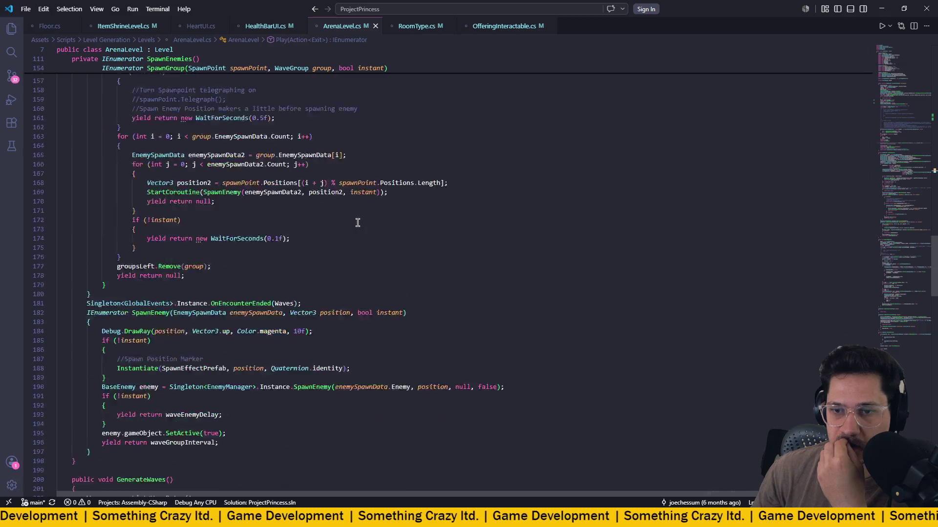
pyautogui.scroll(-8, 358, 223)
pyautogui.scroll(20, 357, 223)
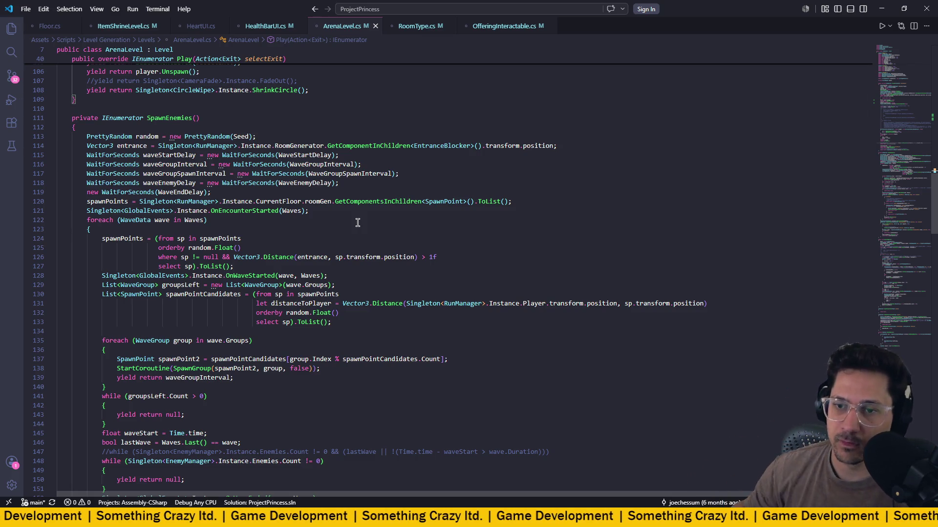
pyautogui.scroll(-5, 356, 218)
pyautogui.scroll(12, 354, 217)
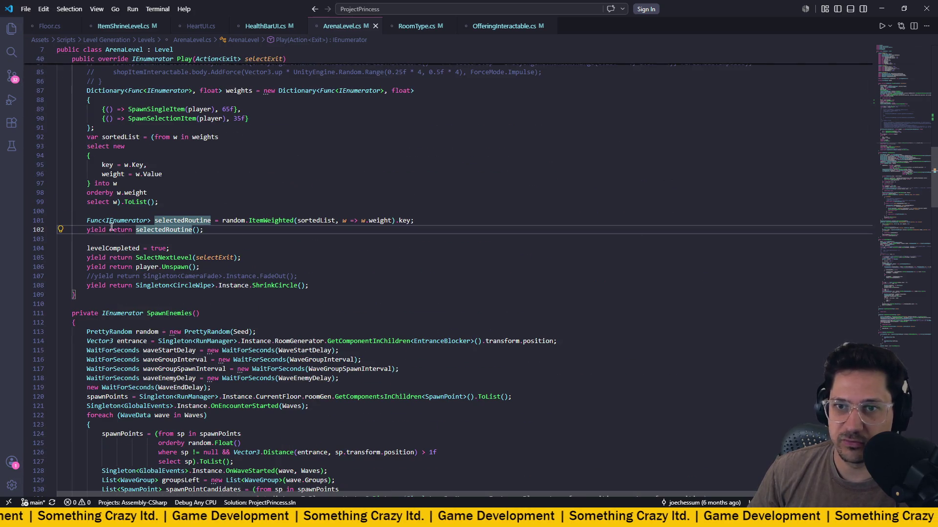
pyautogui.click(115, 220)
pyautogui.click(203, 220)
pyautogui.click(271, 220)
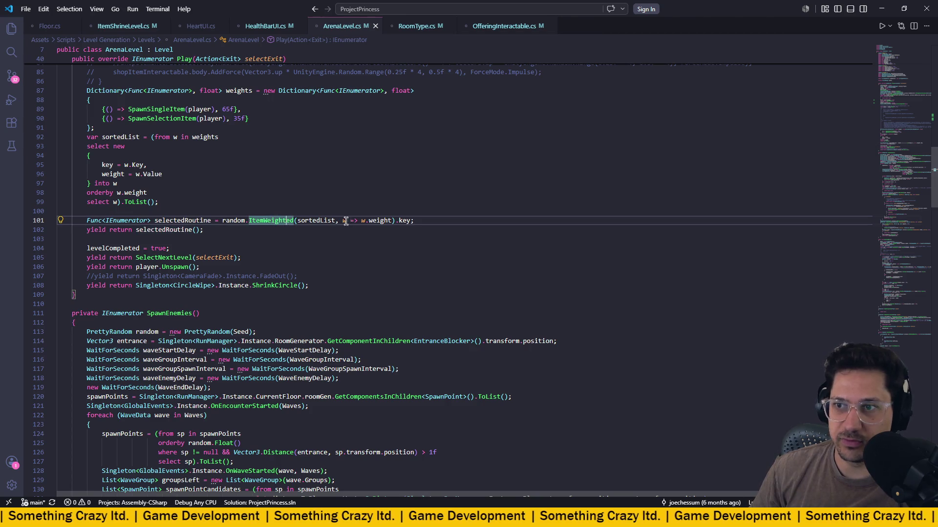
pyautogui.click(404, 220)
pyautogui.click(271, 220)
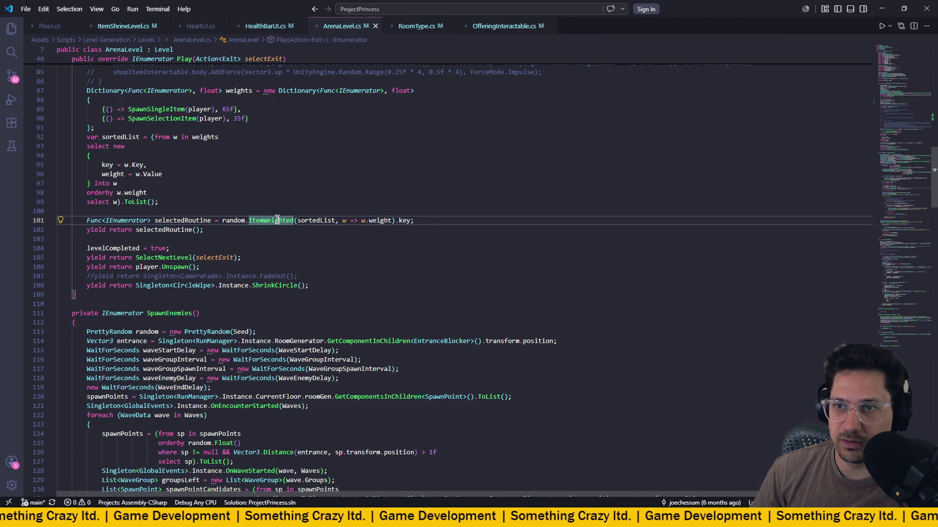
pyautogui.click(237, 220)
pyautogui.click(170, 220)
pyautogui.scroll(3, 284, 225)
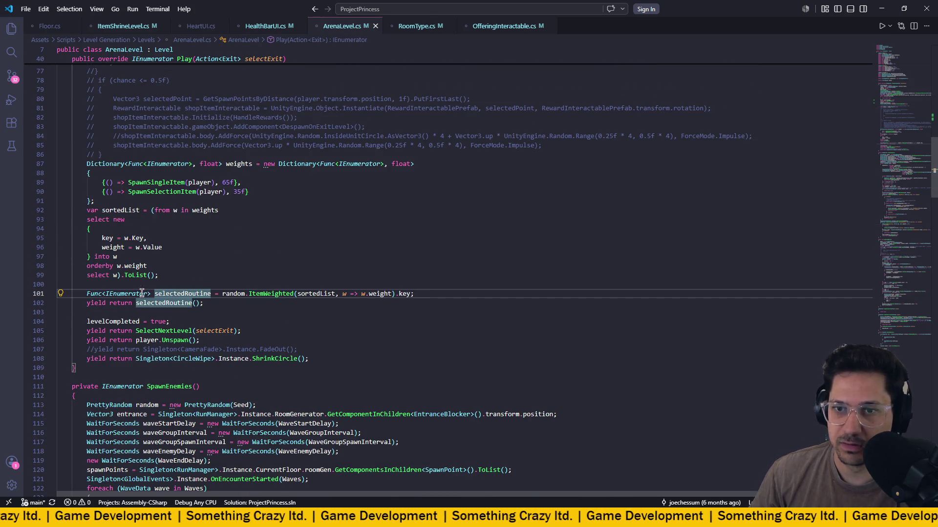
pyautogui.click(183, 293)
pyautogui.scroll(-5, 240, 278)
pyautogui.scroll(6, 239, 278)
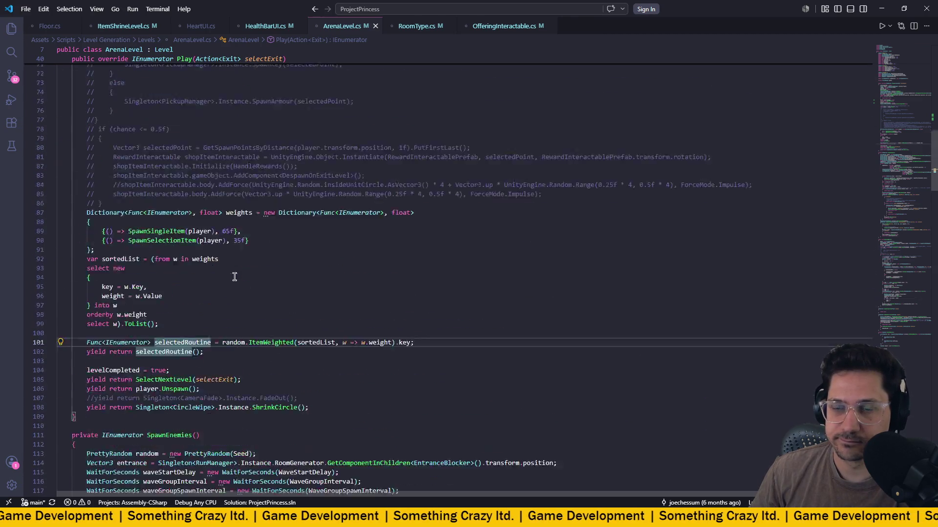
pyautogui.scroll(-15, 234, 278)
pyautogui.scroll(15, 234, 279)
pyautogui.scroll(20, 233, 279)
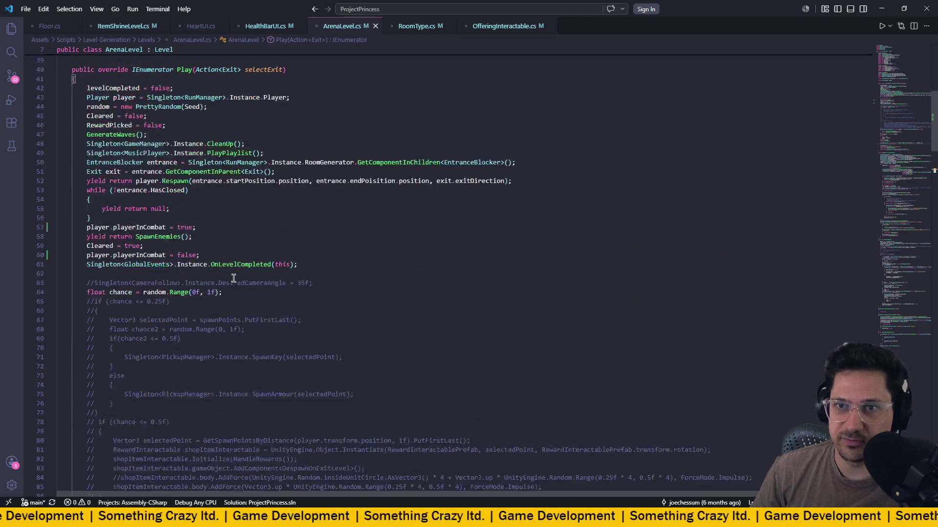
pyautogui.scroll(-20, 235, 277)
pyautogui.scroll(-9, 234, 277)
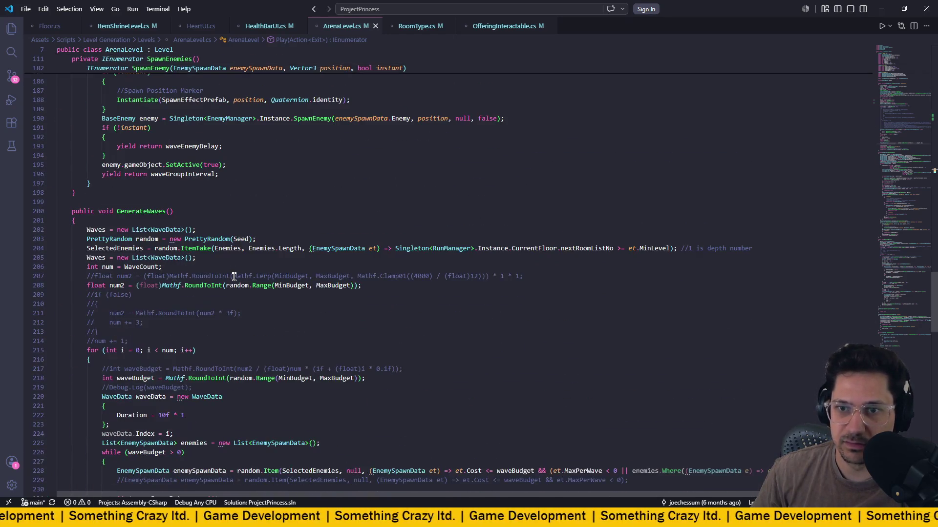
pyautogui.scroll(-20, 234, 277)
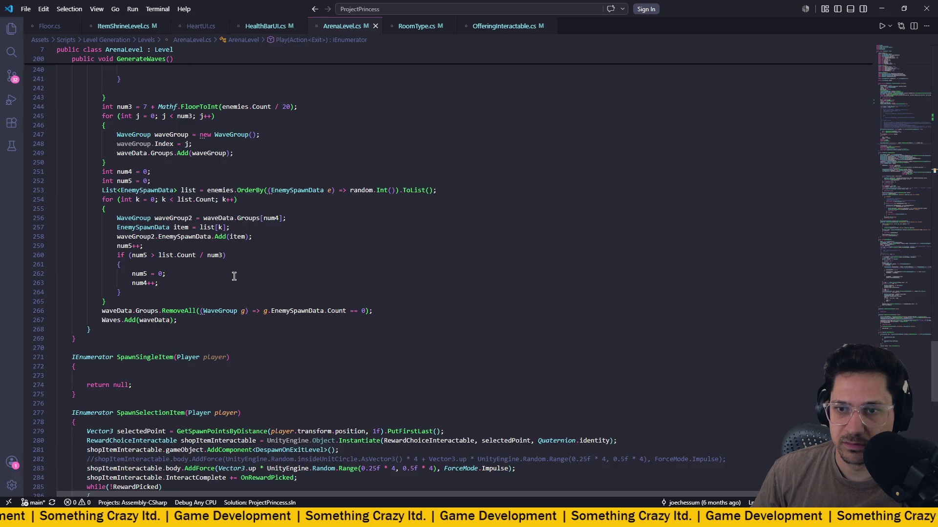
pyautogui.scroll(-2, 234, 276)
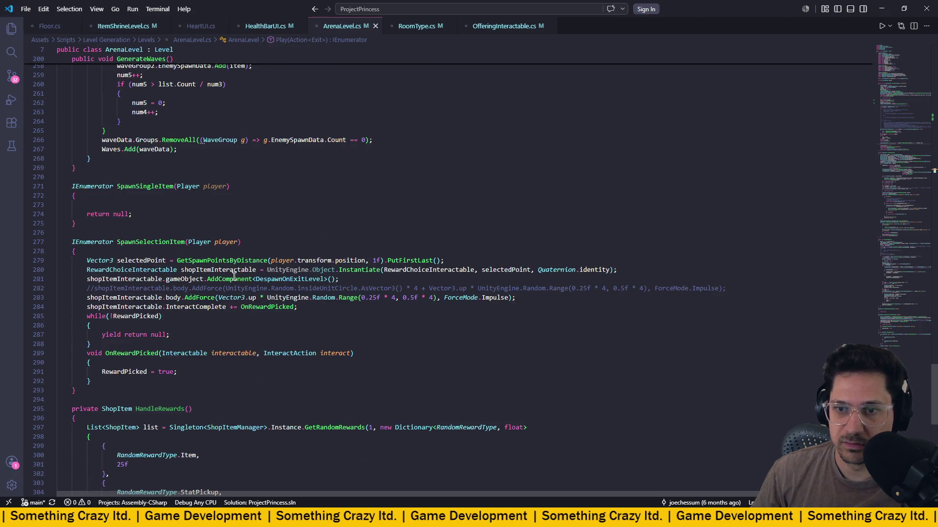
pyautogui.scroll(-6, 234, 277)
pyautogui.scroll(5, 234, 276)
pyautogui.scroll(-1, 247, 270)
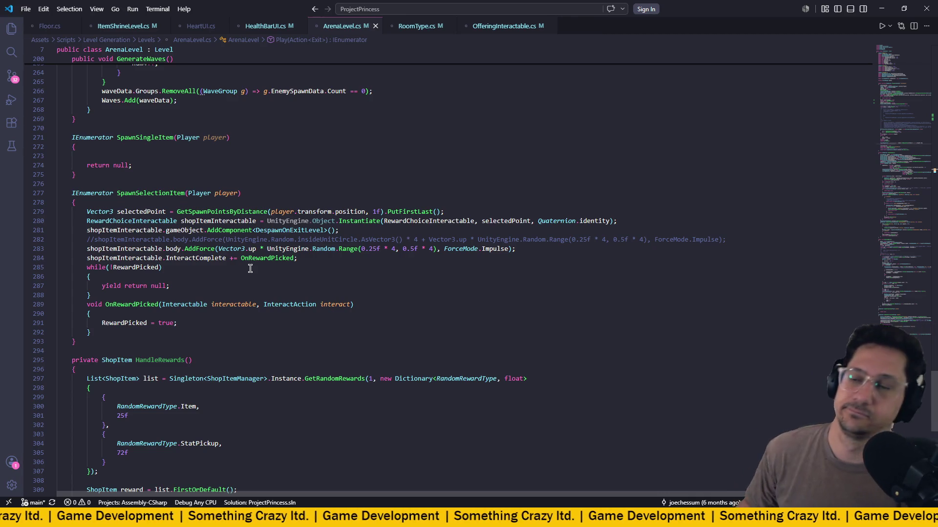
pyautogui.scroll(20, 324, 163)
pyautogui.scroll(7, 369, 162)
pyautogui.scroll(-20, 362, 159)
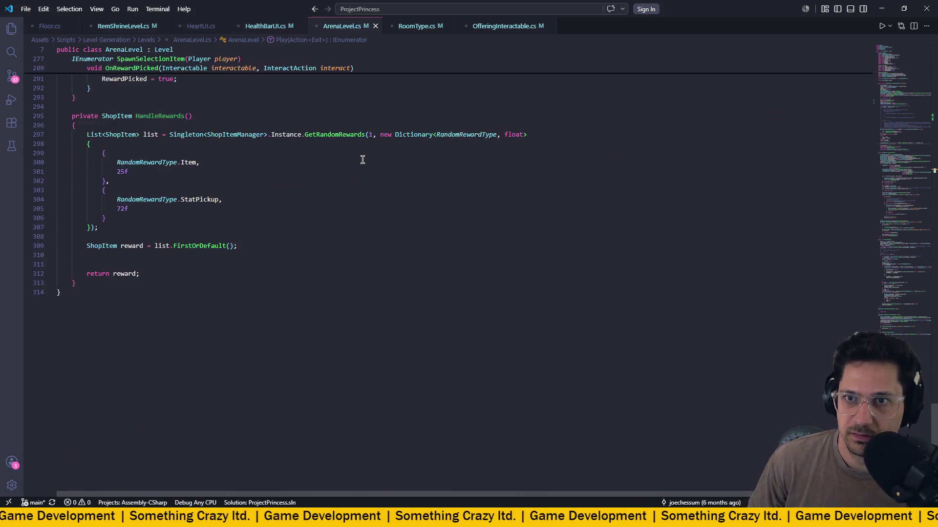
pyautogui.scroll(7, 362, 160)
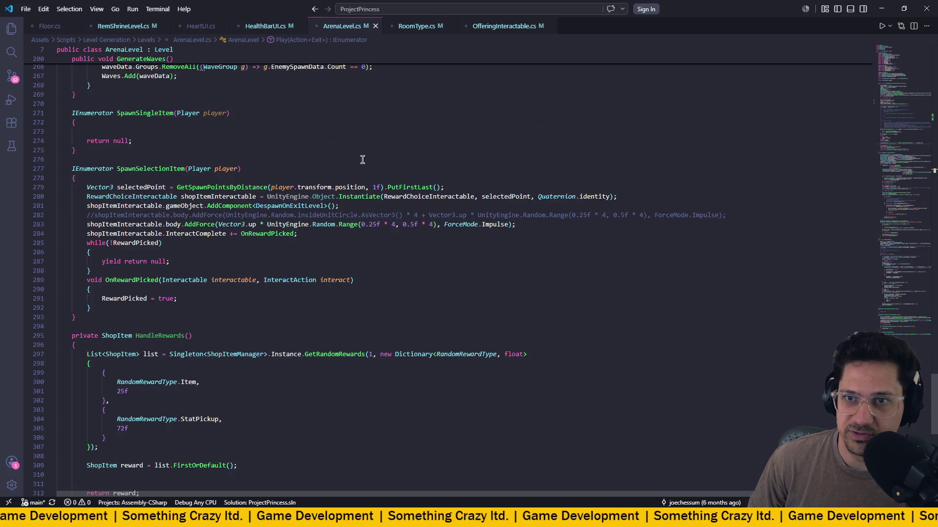
pyautogui.click(140, 243)
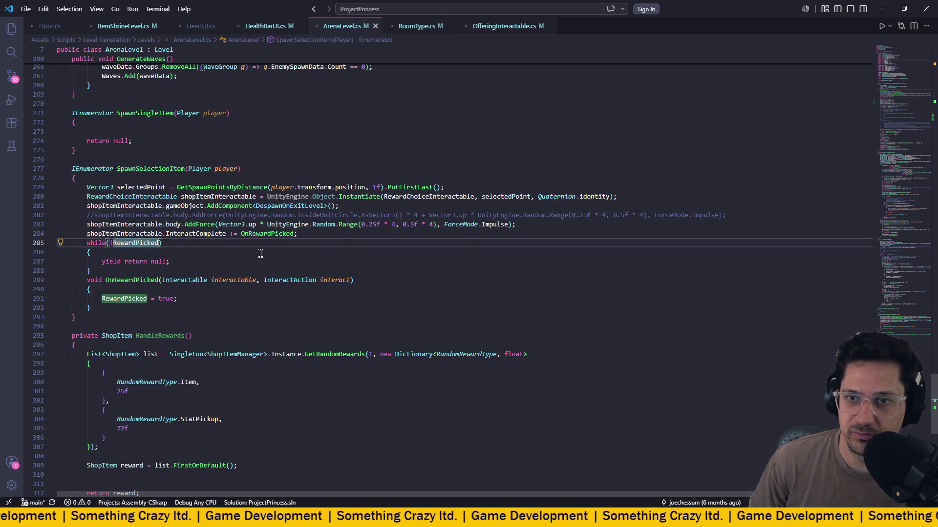
pyautogui.scroll(2, 260, 253)
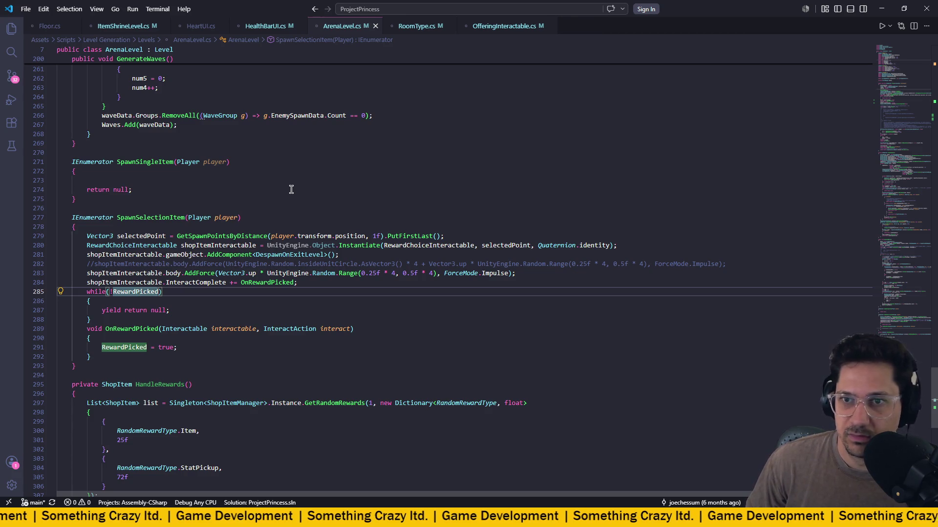
pyautogui.scroll(20, 291, 189)
pyautogui.scroll(20, 291, 190)
pyautogui.scroll(14, 346, 195)
pyautogui.scroll(5, 347, 195)
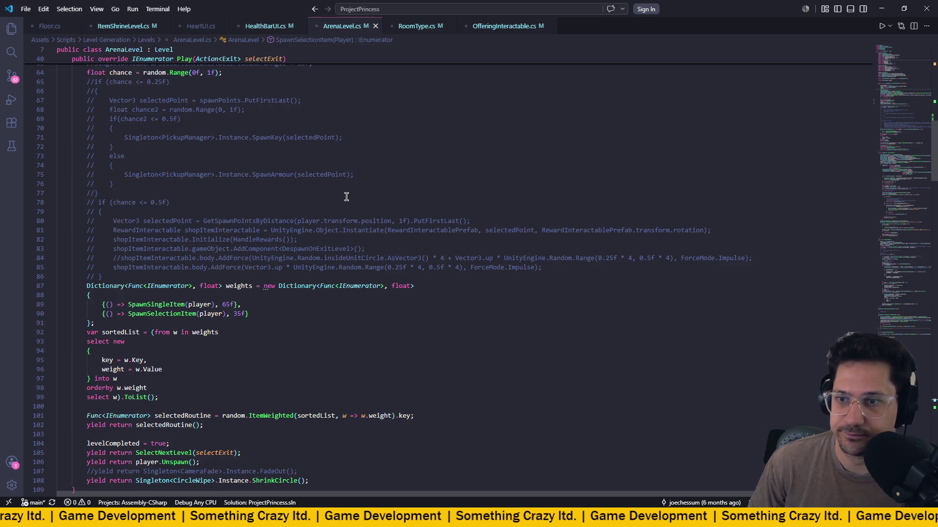
pyautogui.scroll(-3, 346, 196)
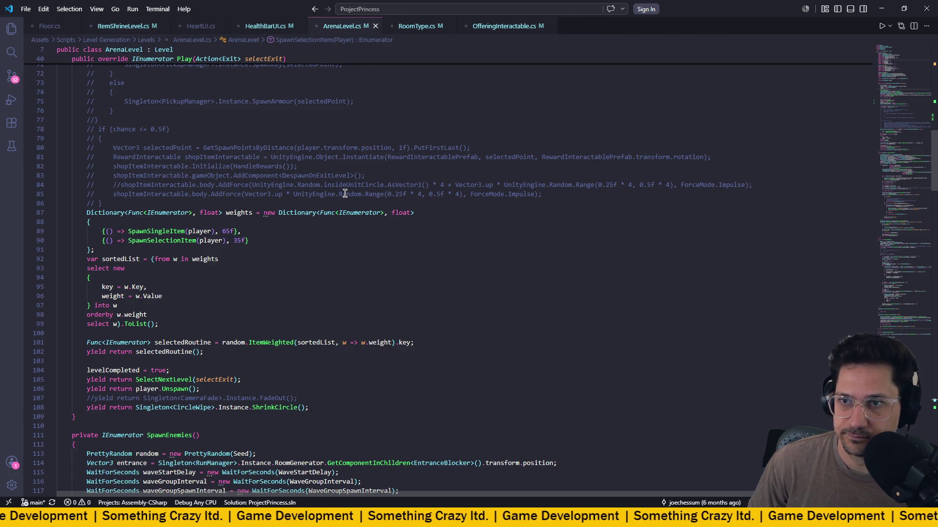
pyautogui.scroll(1, 345, 194)
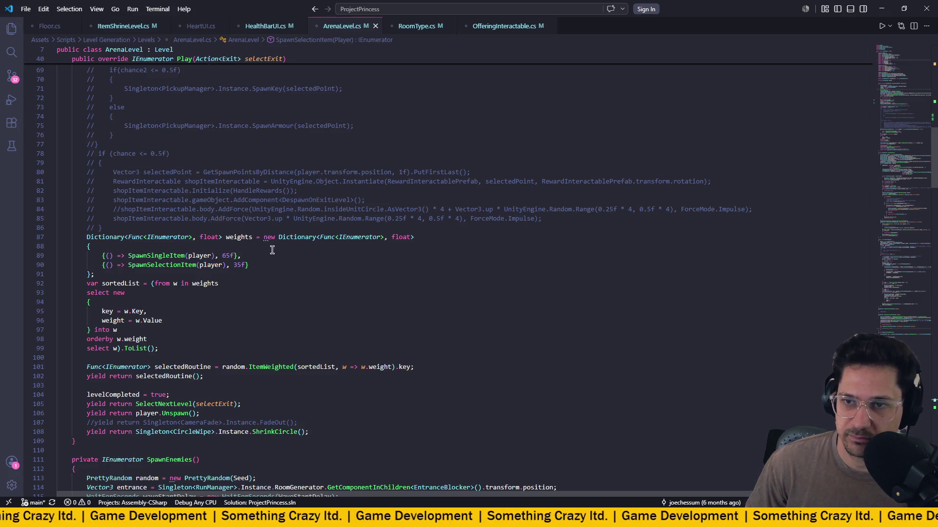
pyautogui.scroll(-20, 194, 265)
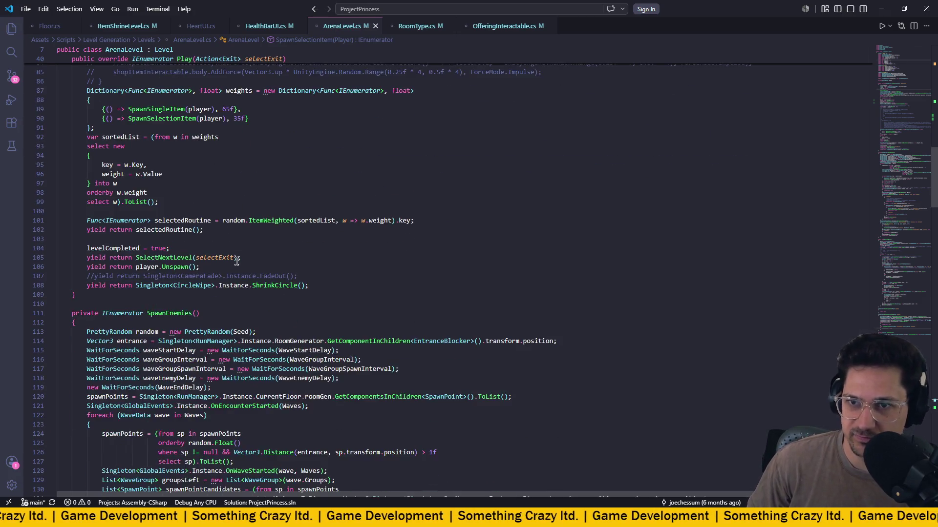
pyautogui.scroll(-11, 236, 264)
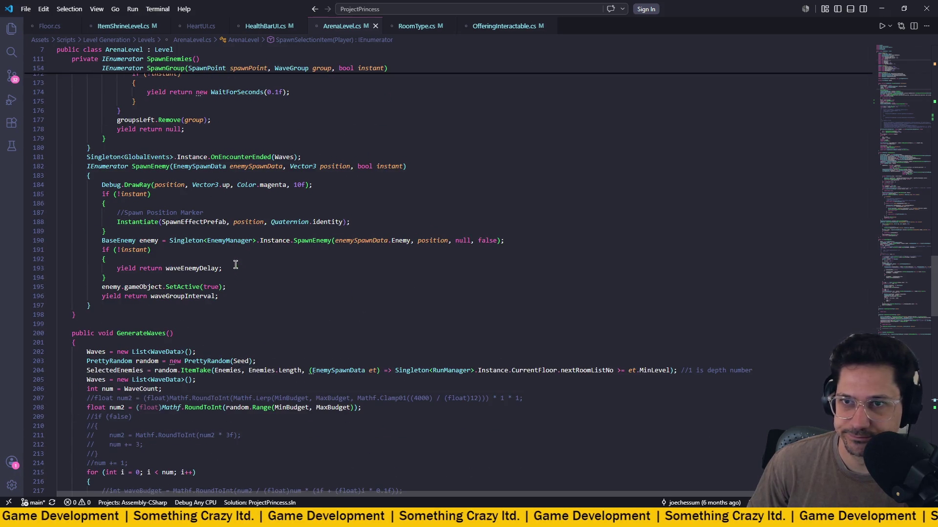
pyautogui.scroll(-14, 236, 264)
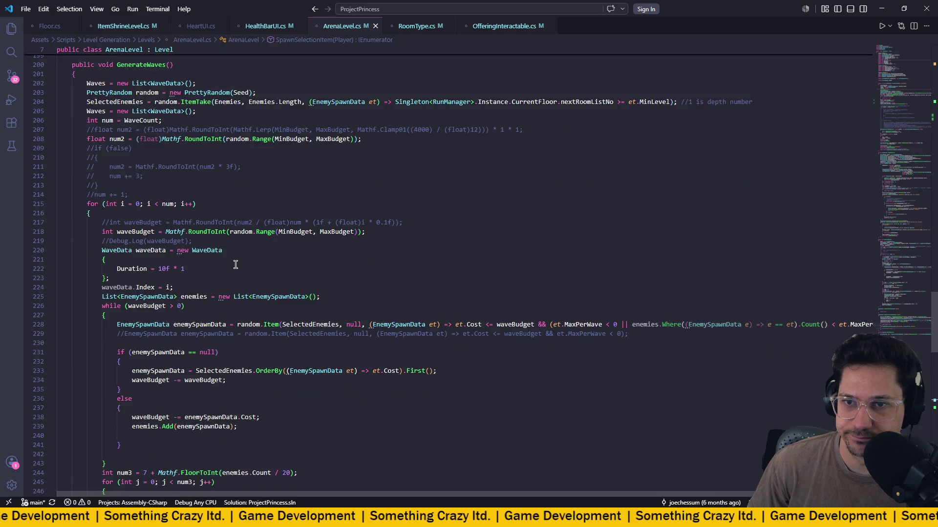
pyautogui.scroll(-11, 236, 264)
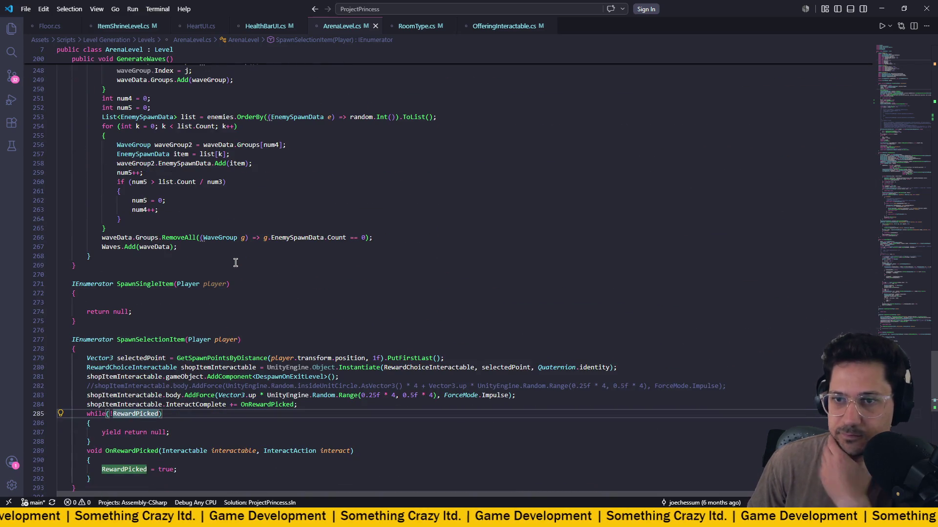
pyautogui.scroll(-3, 235, 262)
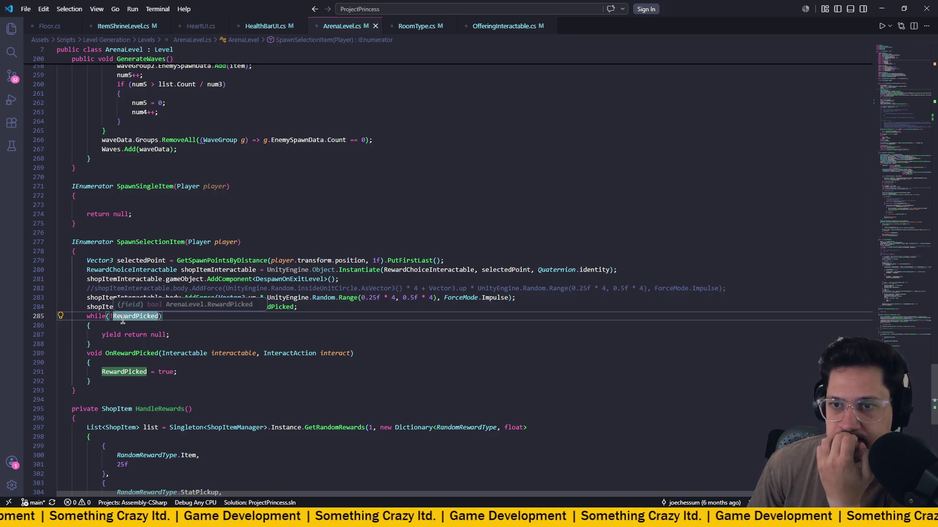
pyautogui.scroll(1, 344, 323)
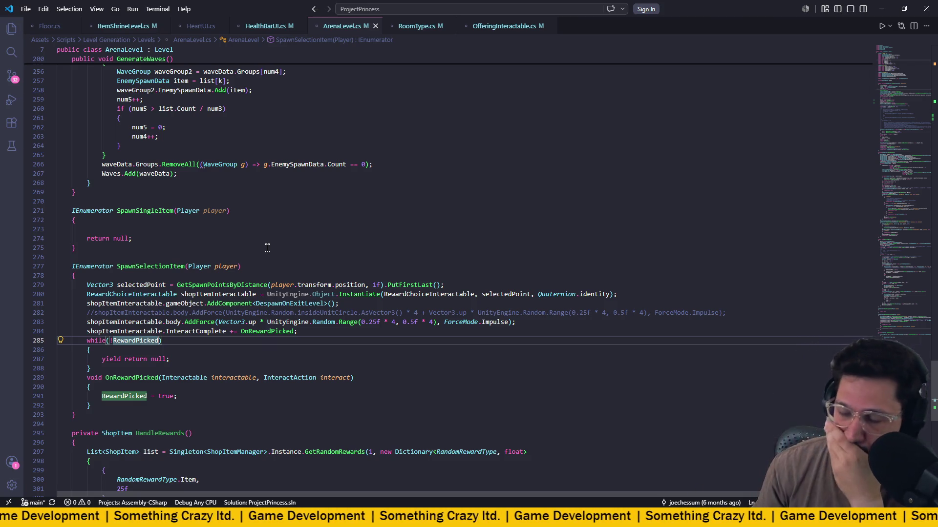
pyautogui.scroll(3, 273, 254)
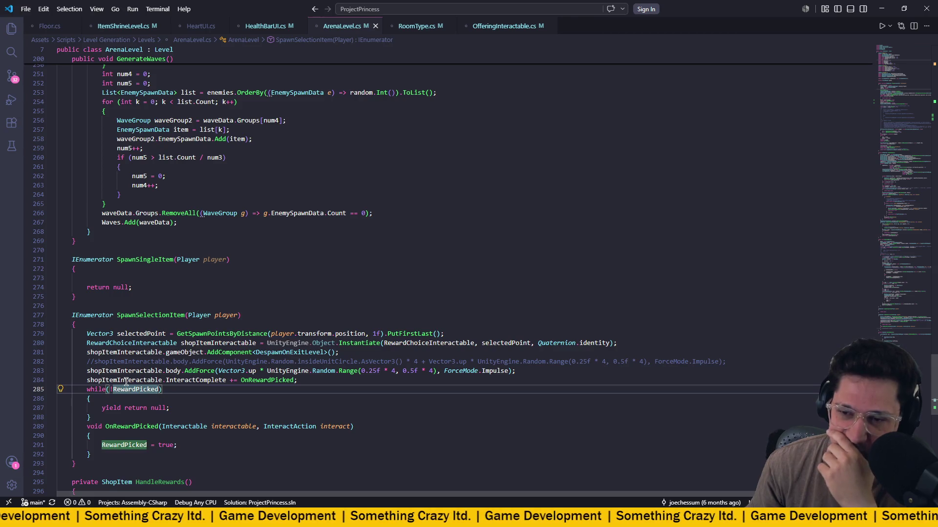
pyautogui.click(160, 367)
pyautogui.scroll(10, 195, 342)
pyautogui.scroll(20, 202, 365)
pyautogui.scroll(9, 203, 366)
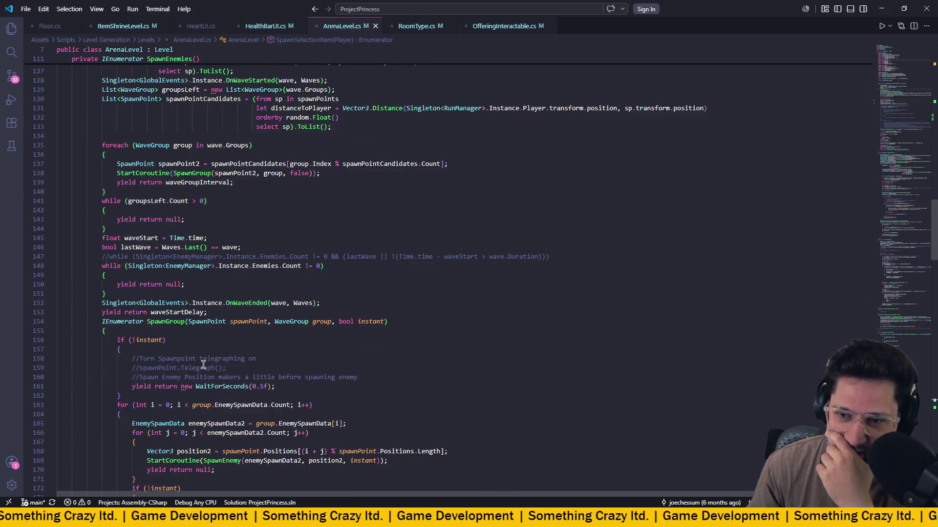
pyautogui.scroll(-2, 203, 365)
pyautogui.scroll(-1, 291, 305)
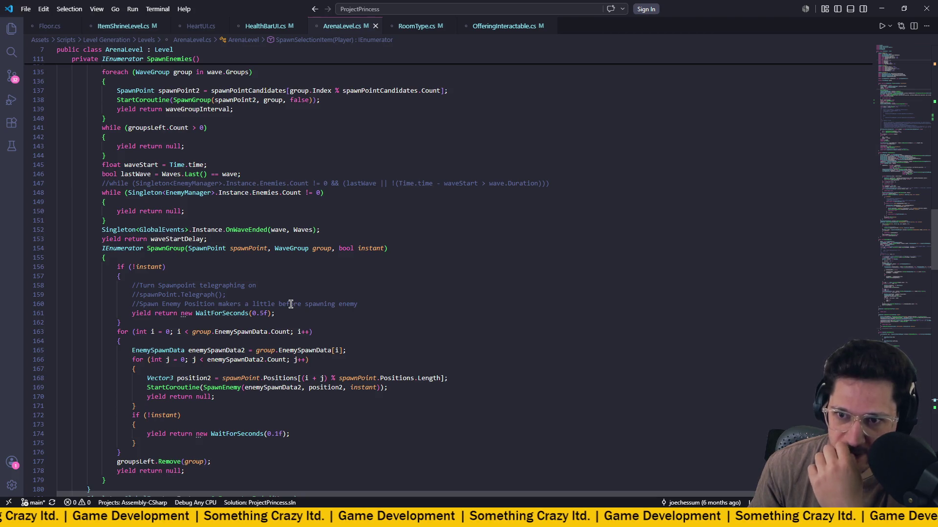
pyautogui.scroll(-3, 291, 304)
pyautogui.scroll(-5, 291, 305)
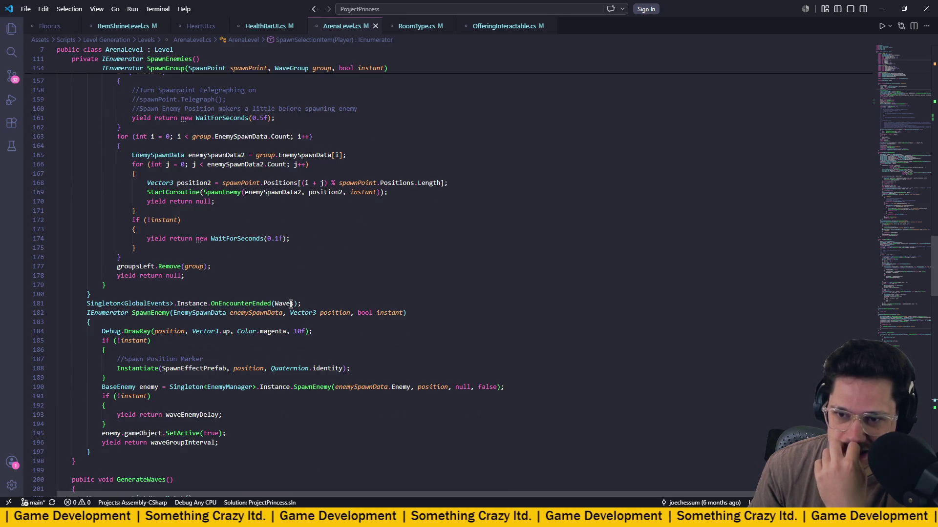
pyautogui.scroll(-2, 290, 304)
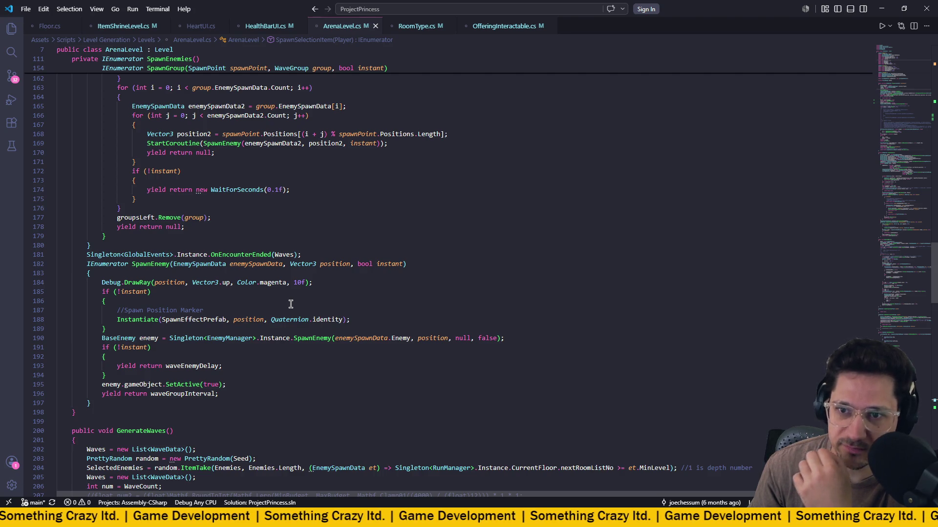
pyautogui.scroll(3, 291, 304)
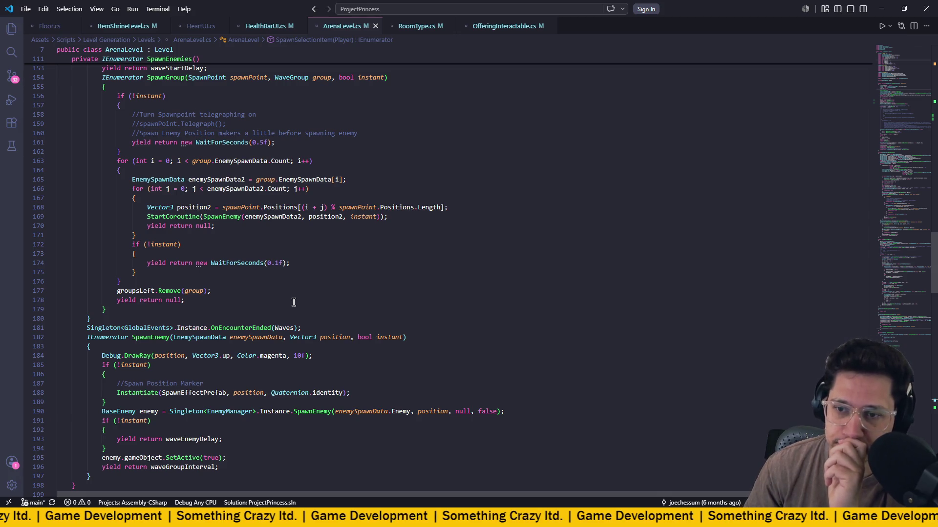
pyautogui.scroll(10, 294, 302)
pyautogui.scroll(15, 294, 302)
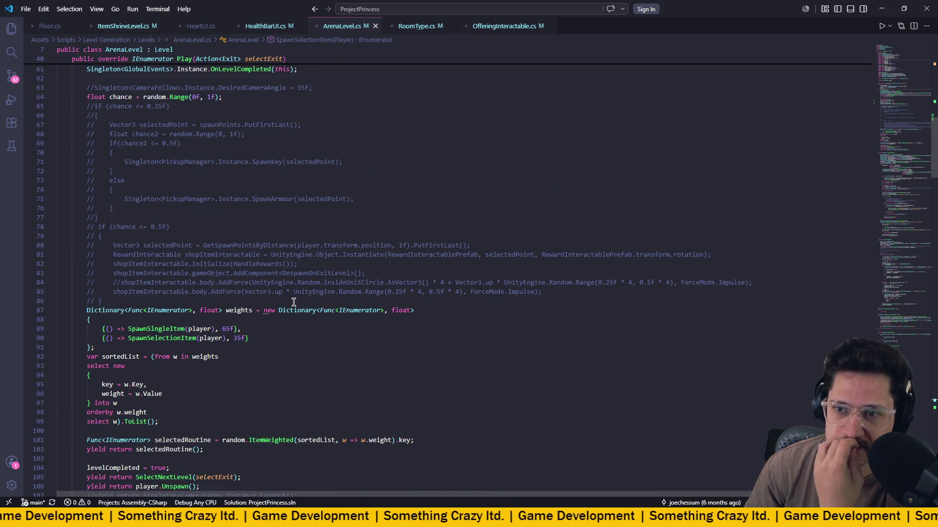
pyautogui.scroll(-1, 294, 303)
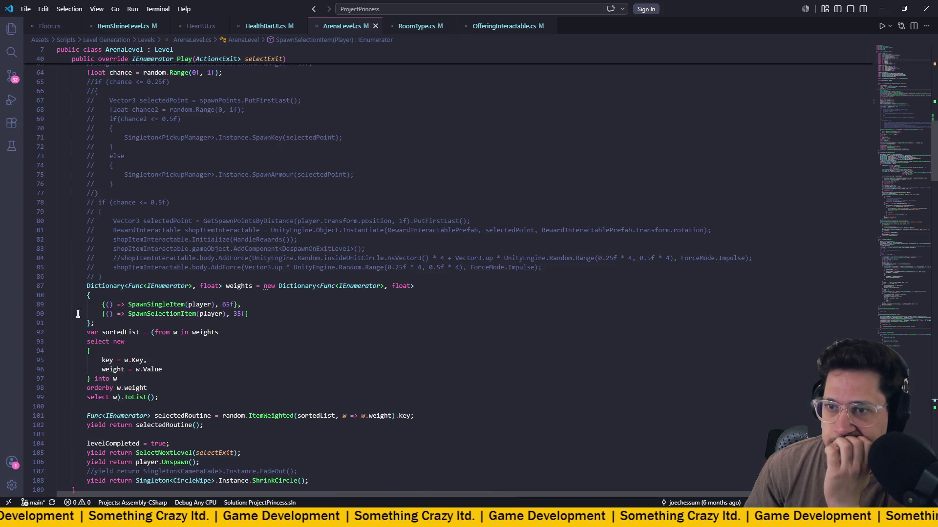
pyautogui.scroll(-20, 318, 328)
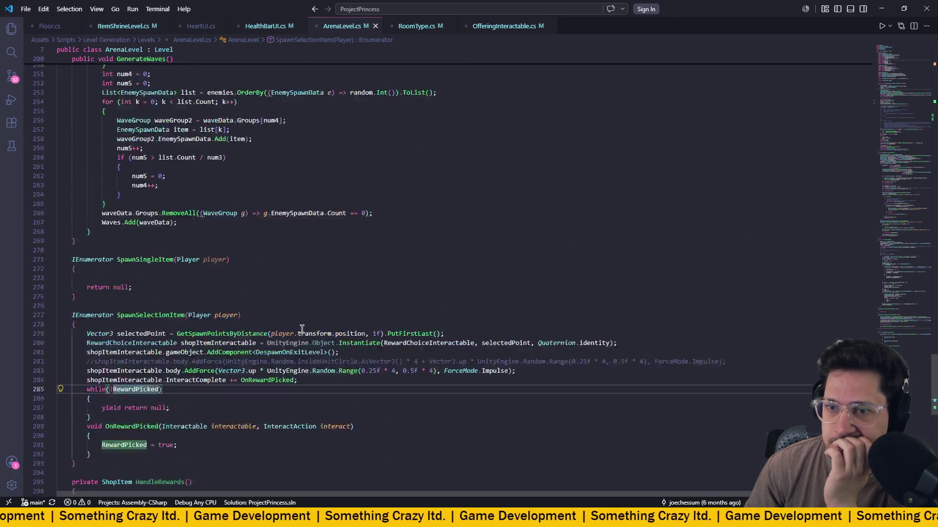
pyautogui.scroll(1, 302, 328)
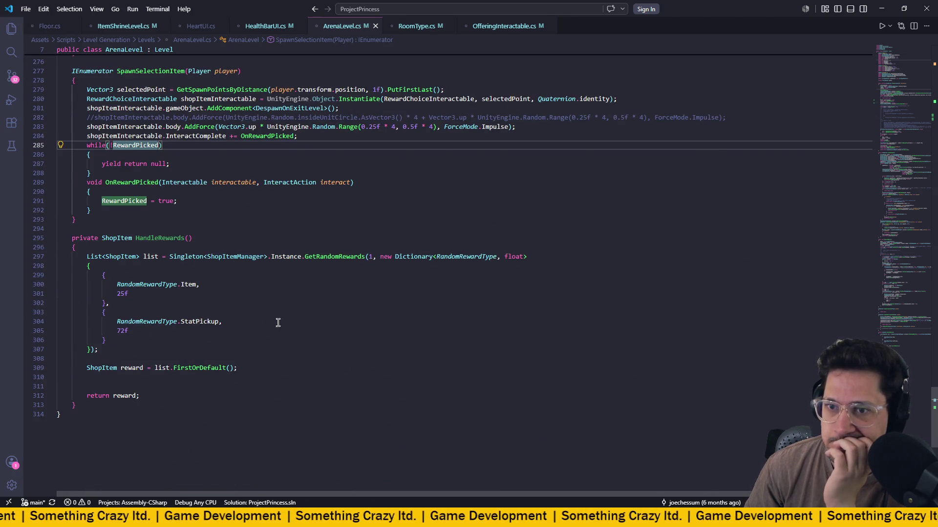
# Start a new '{ random.' entry on a fresh line in the HandleRewards reward dictionary.
pyautogui.moveTo(71, 229); pyautogui.dragTo(331, 381)
pyautogui.click(341, 360)
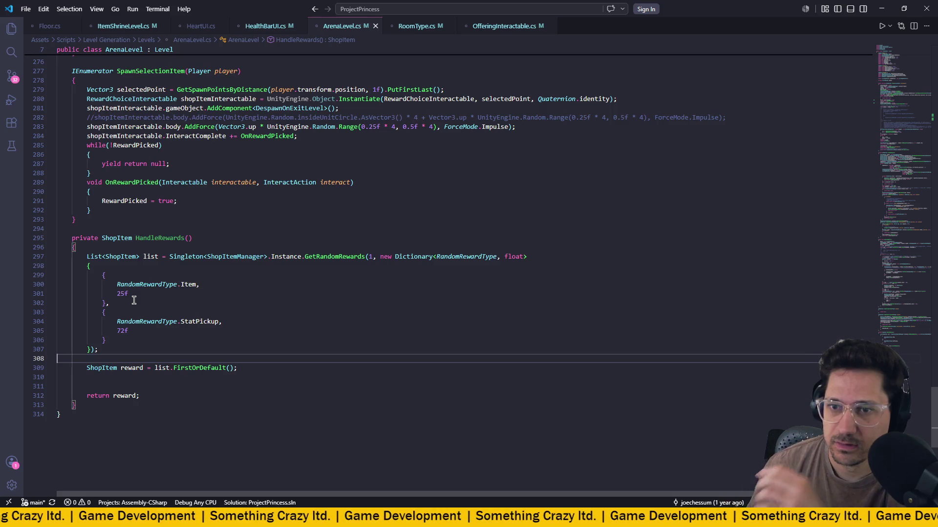
pyautogui.click(170, 269)
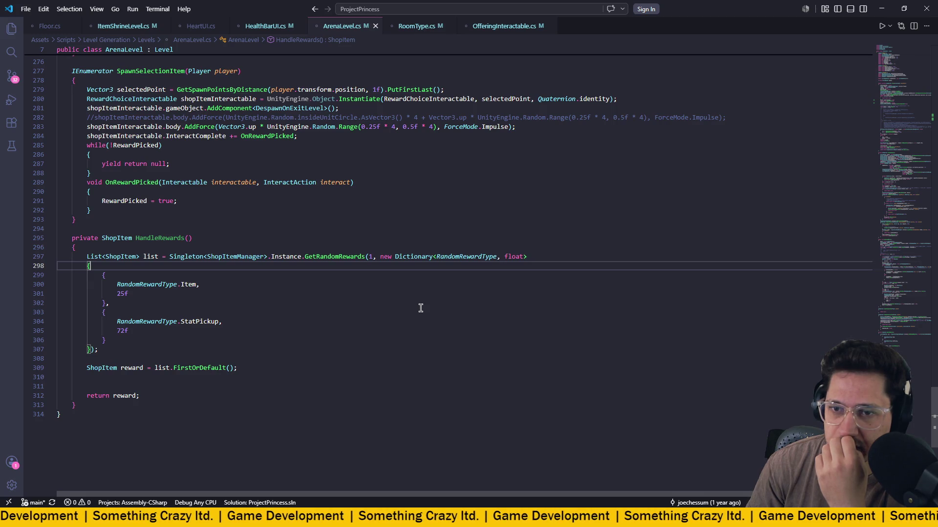
pyautogui.press('Return')
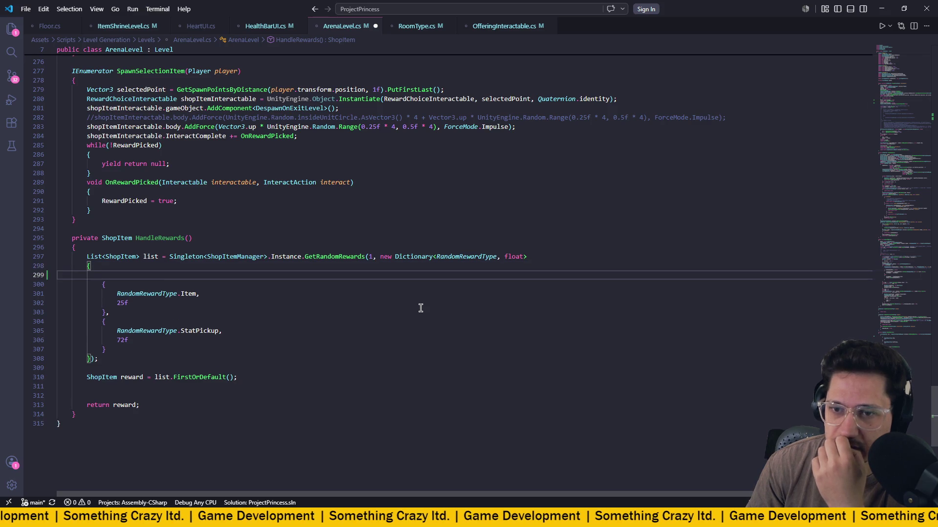
pyautogui.write('{')
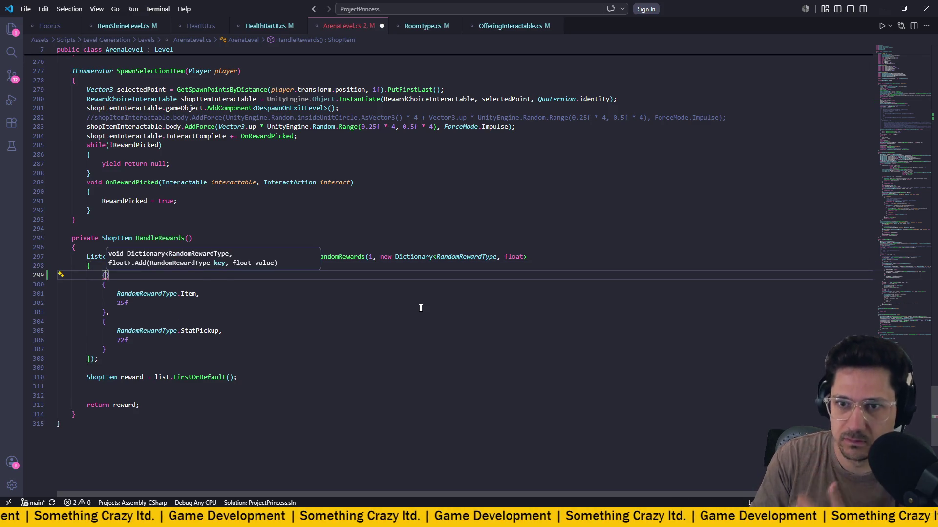
pyautogui.write(' random')
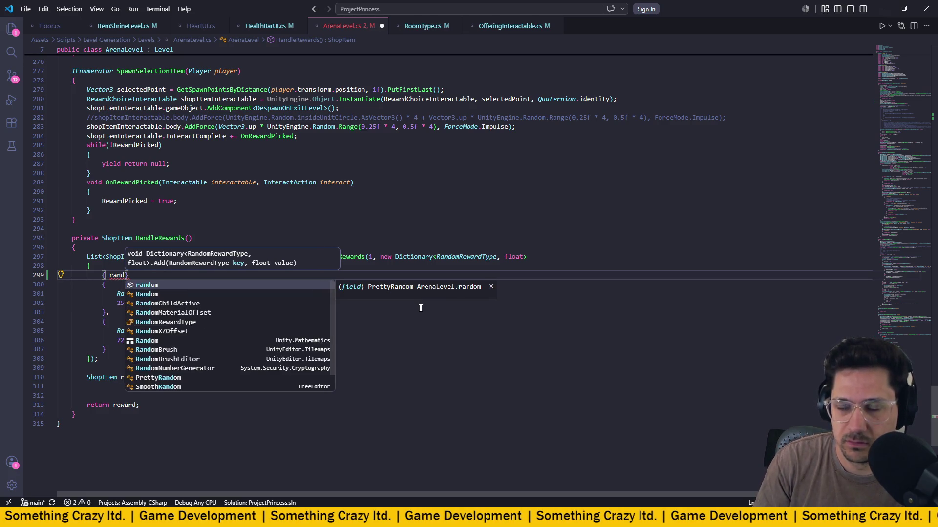
pyautogui.press('Escape')
pyautogui.write('.')
# Delete the unfinished entry and its blank line 299, then save ArenaLevel.cs.
pyautogui.press('BackSpace')
pyautogui.press('BackSpace')
pyautogui.press('BackSpace')
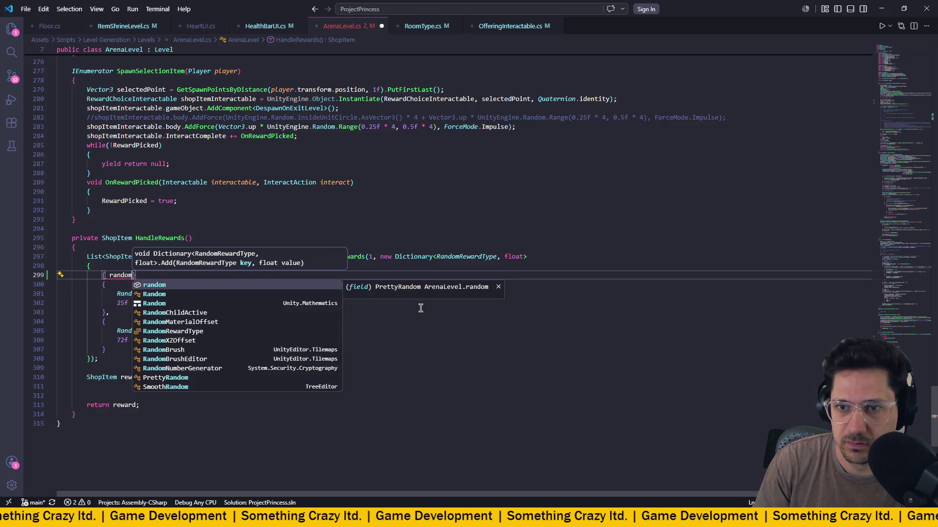
pyautogui.press('BackSpace')
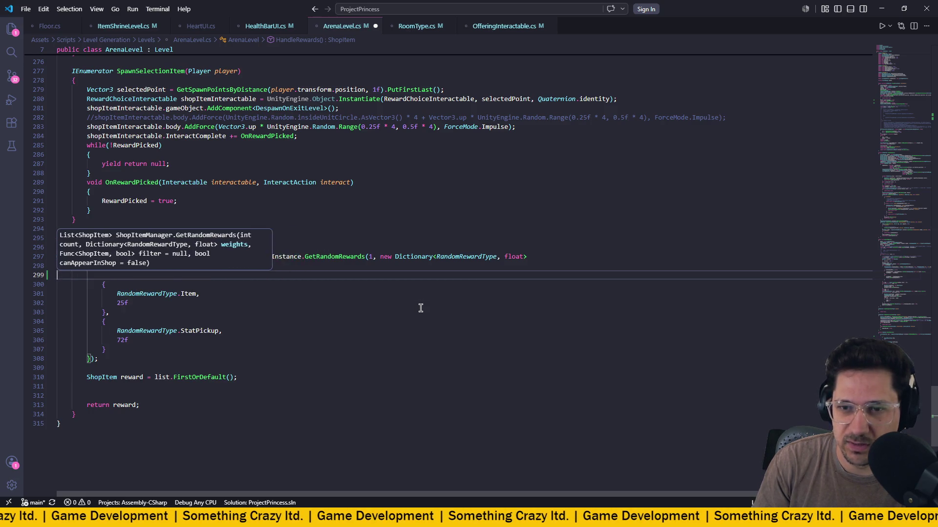
pyautogui.hotkey('ctrl', 's')
pyautogui.hotkey('ctrl', 'shift', 'k')
pyautogui.click(426, 302)
pyautogui.scroll(20, 404, 308)
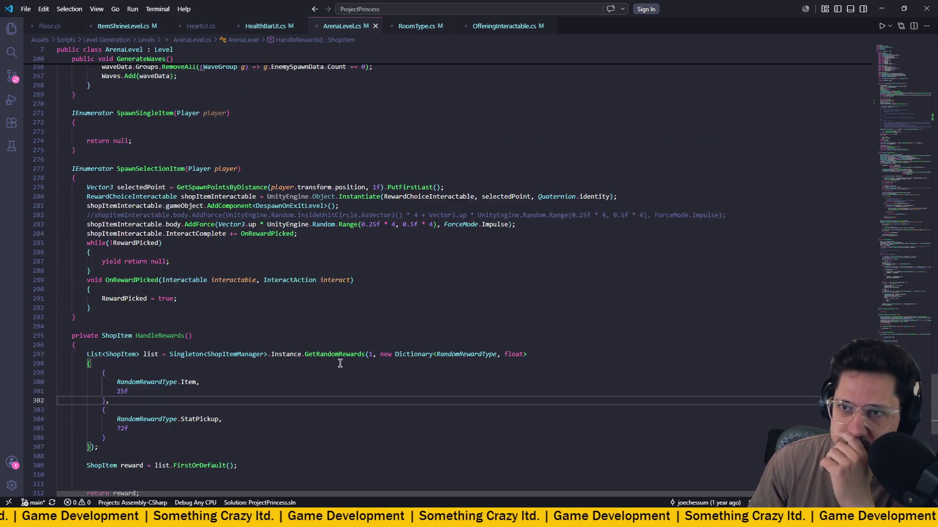
# Inspect the SpawnSingleItem (65f) and SpawnSelectionItem (35f) entries on lines 89–90 of Play.
pyautogui.scroll(20, 342, 364)
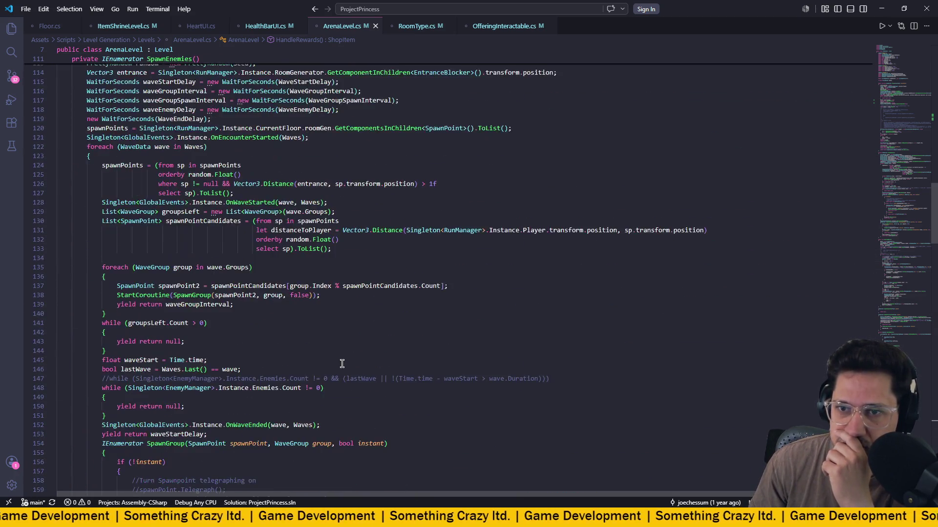
pyautogui.scroll(-6, 342, 364)
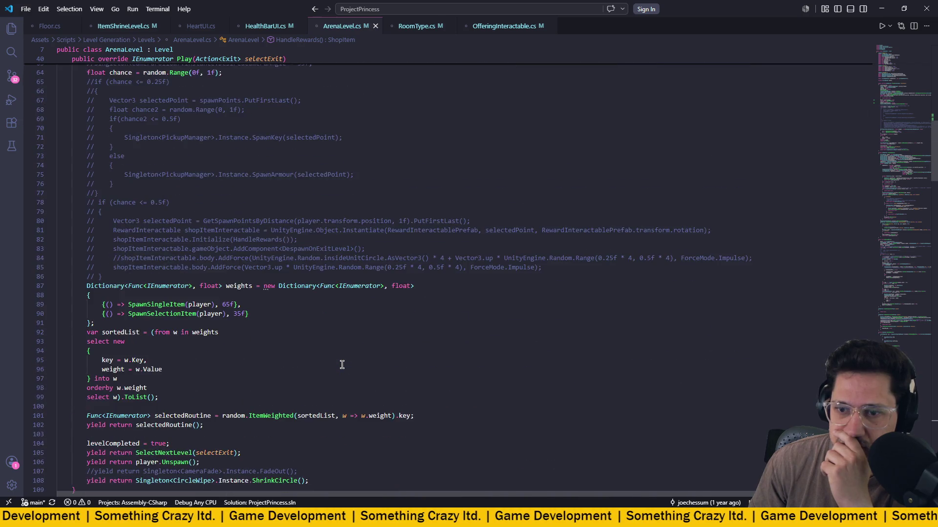
pyautogui.click(151, 256)
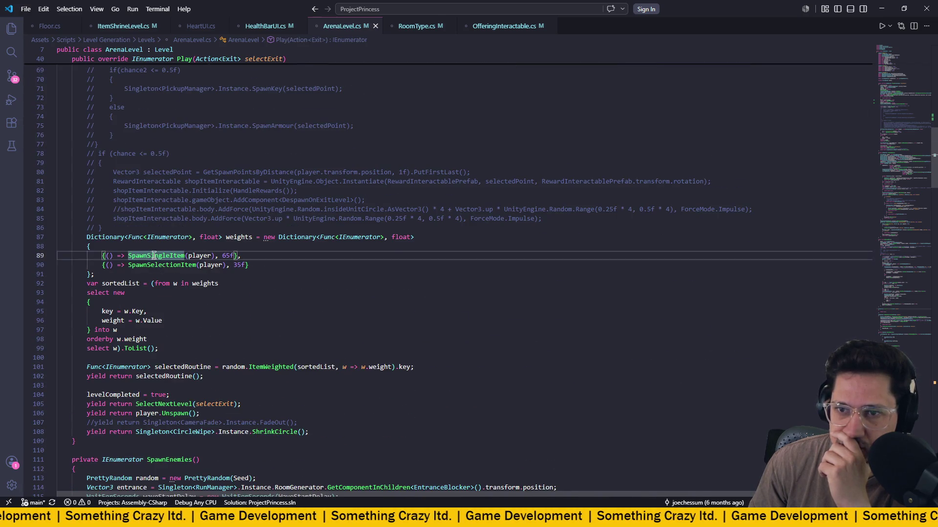
pyautogui.click(162, 265)
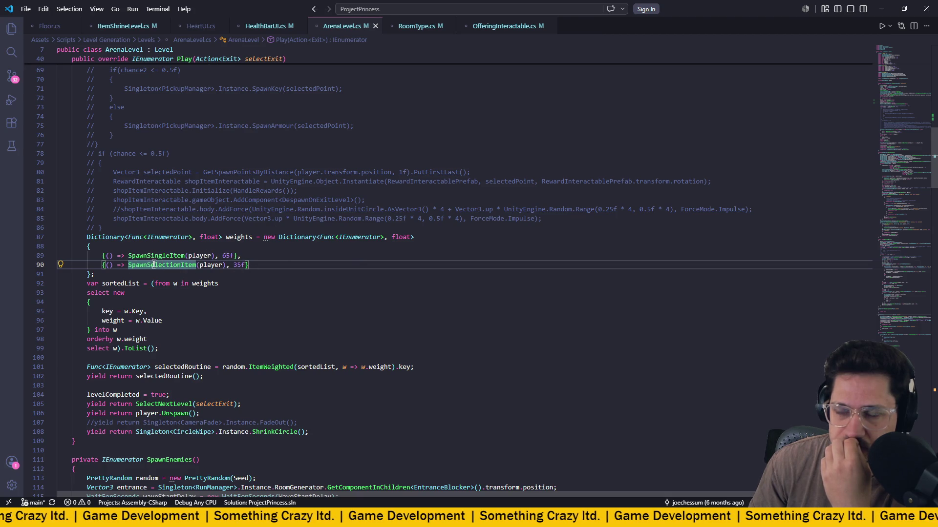
pyautogui.click(111, 256)
pyautogui.press('Down')
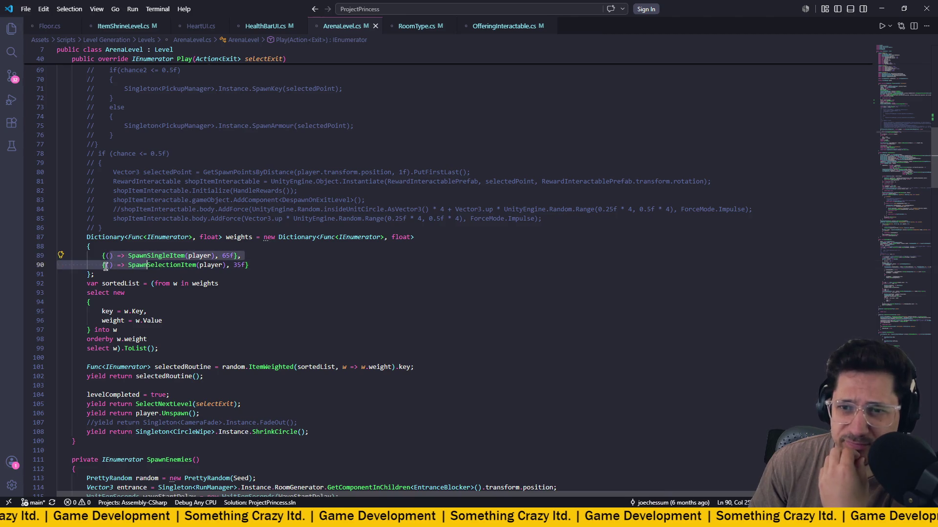
pyautogui.scroll(-1, 200, 228)
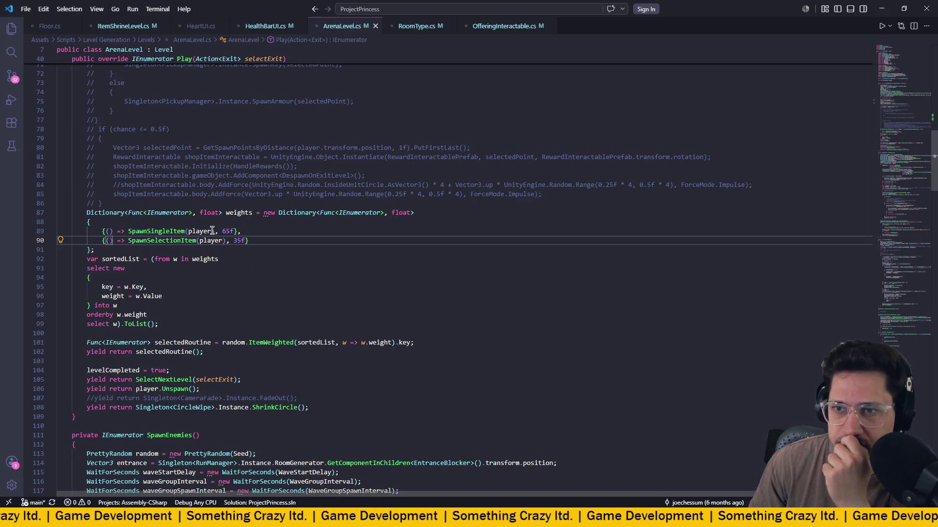
# Replace SpawnSingleItem(player) on line 89 with null and save ArenaLevel.cs.
pyautogui.moveTo(215, 231); pyautogui.dragTo(128, 231)
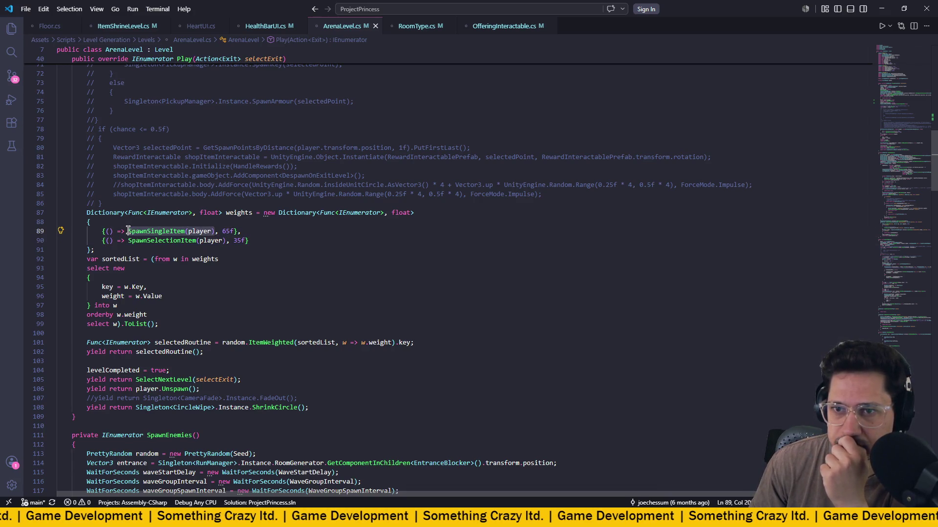
pyautogui.write('null')
pyautogui.hotkey('ctrl', 's')
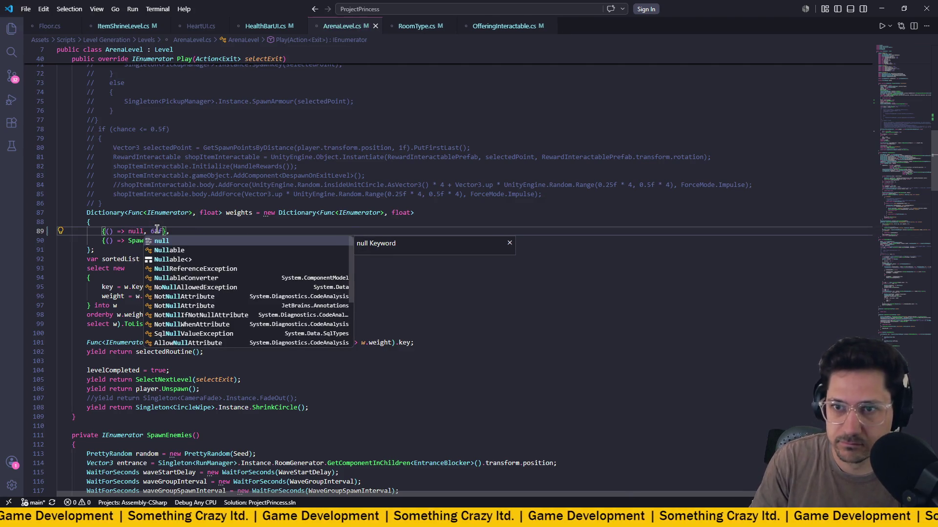
pyautogui.click(214, 227)
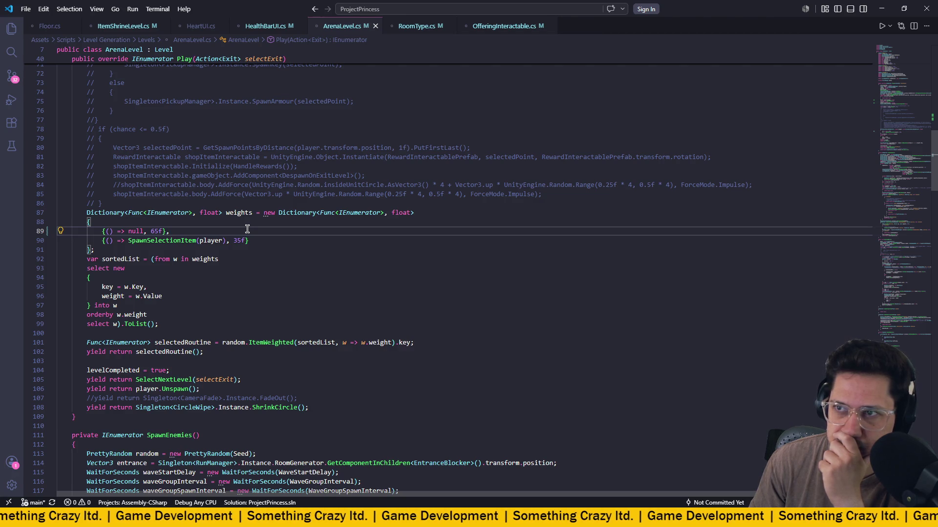
pyautogui.moveTo(173, 240)
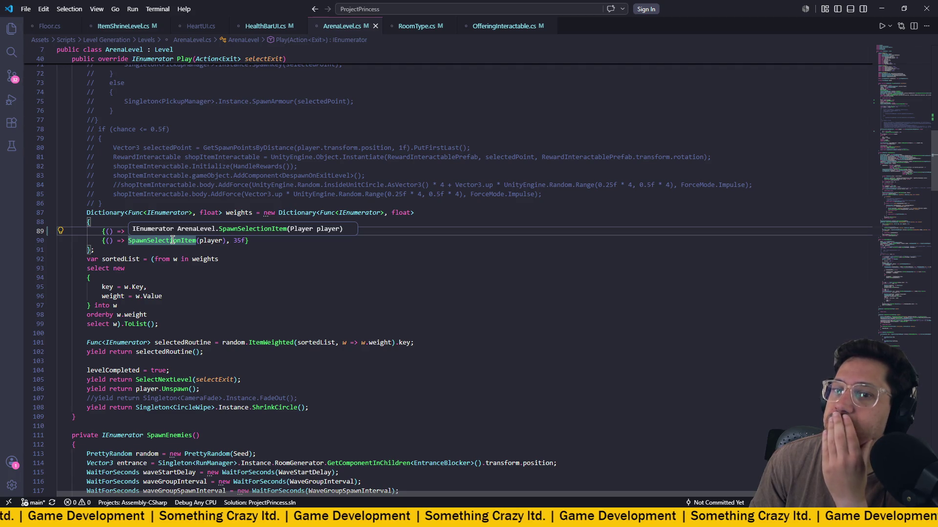
pyautogui.click(192, 213)
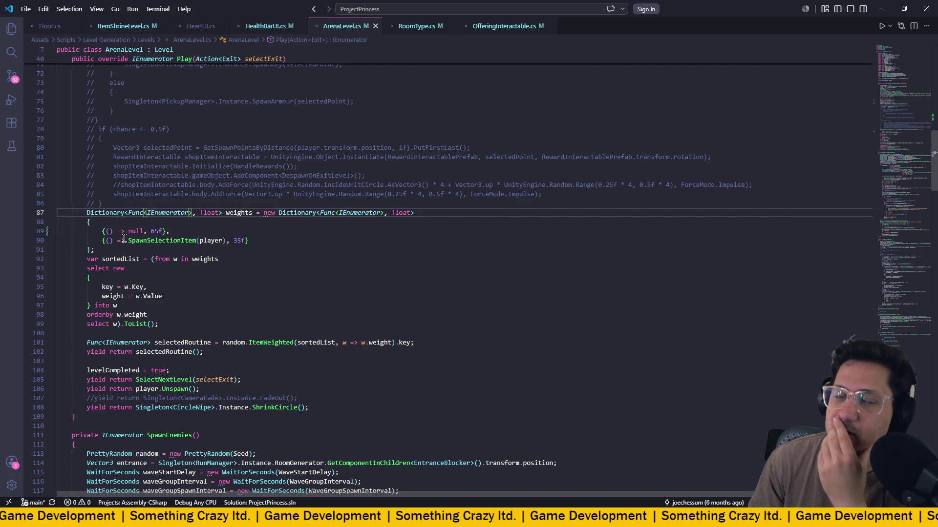
pyautogui.moveTo(133, 238)
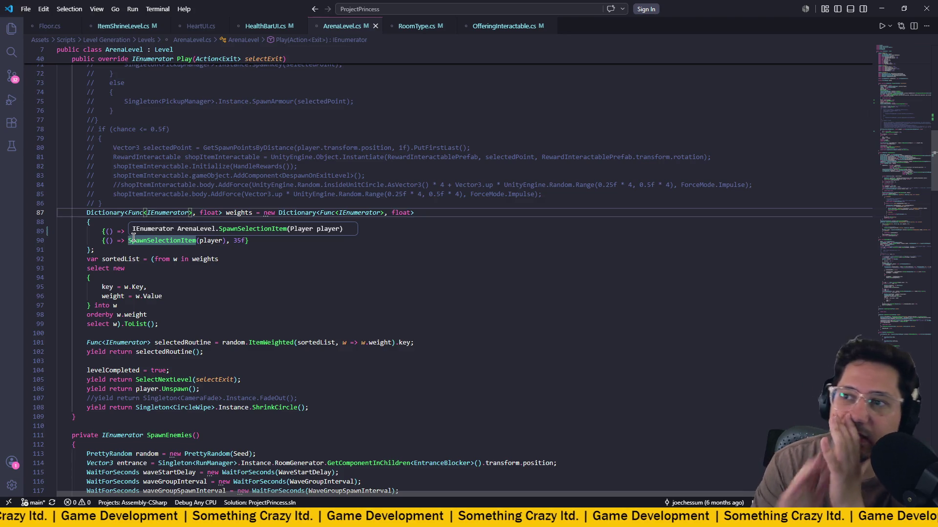
# Open ShopItemManager.cs through the quick file search for 'shopitem'.
pyautogui.click(495, 9)
pyautogui.write('shoptitm')
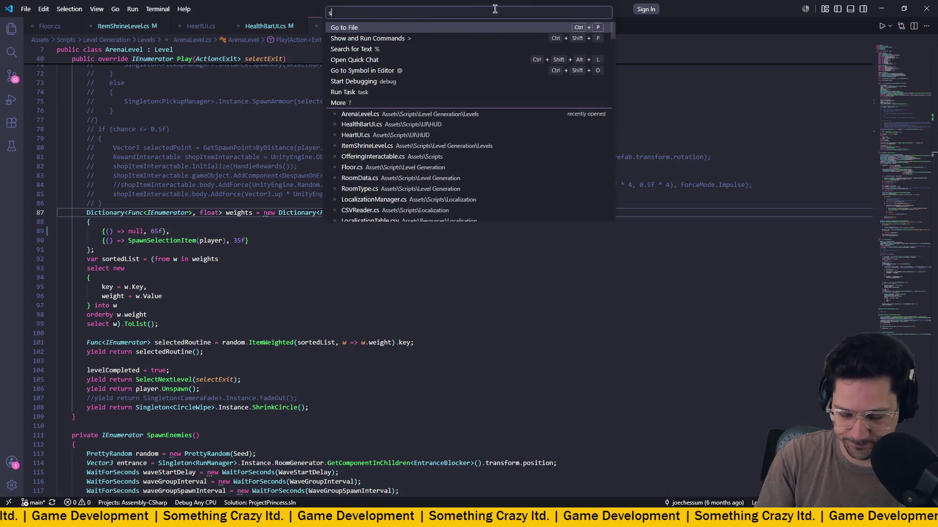
pyautogui.press('BackSpace')
pyautogui.press('BackSpace')
pyautogui.press('BackSpace')
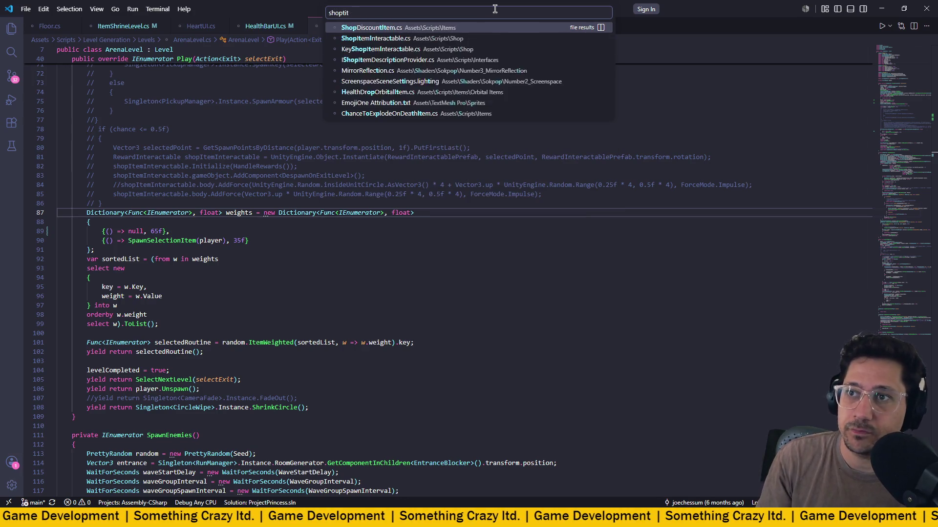
pyautogui.write('item')
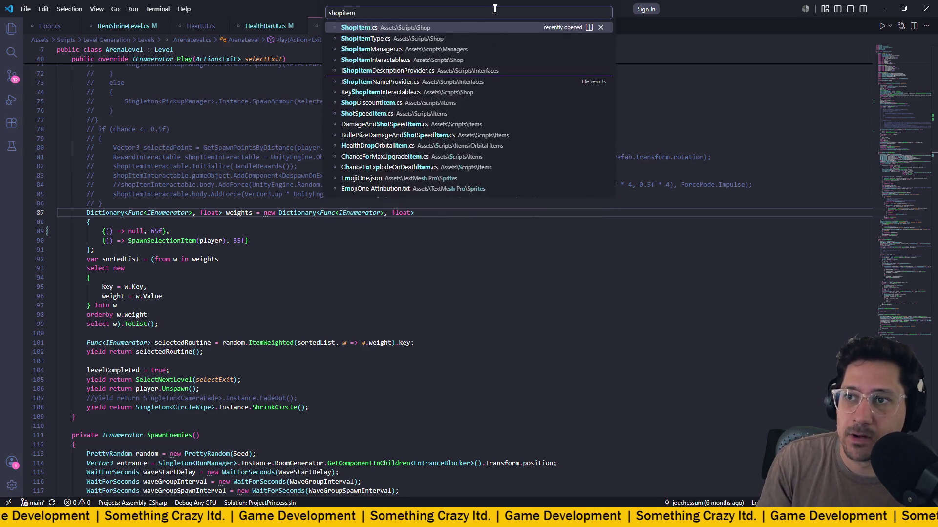
pyautogui.press('Down')
pyautogui.press('Down')
pyautogui.press('Return')
# Go to the weighted actions dictionary near line 104 and dock ShopItemManager.cs beside ArenaLevel.cs.
pyautogui.scroll(-20, 302, 185)
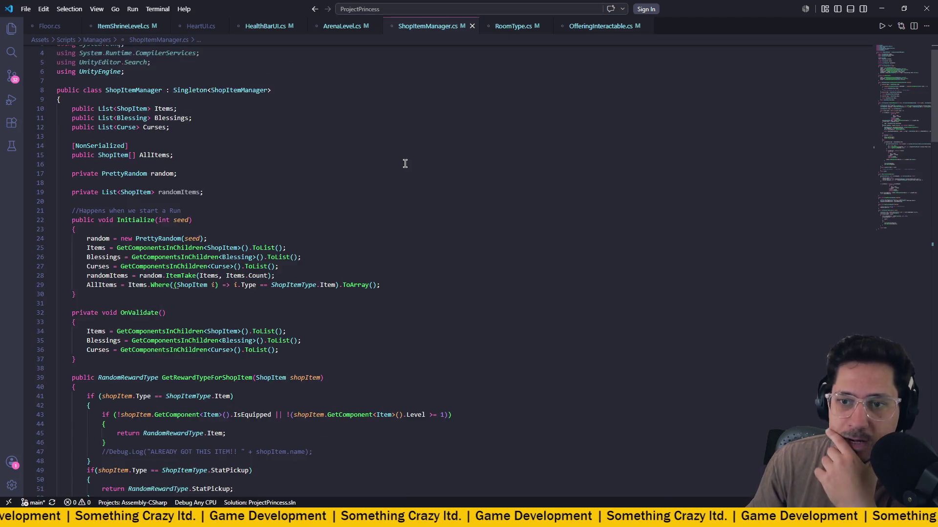
pyautogui.scroll(-18, 301, 185)
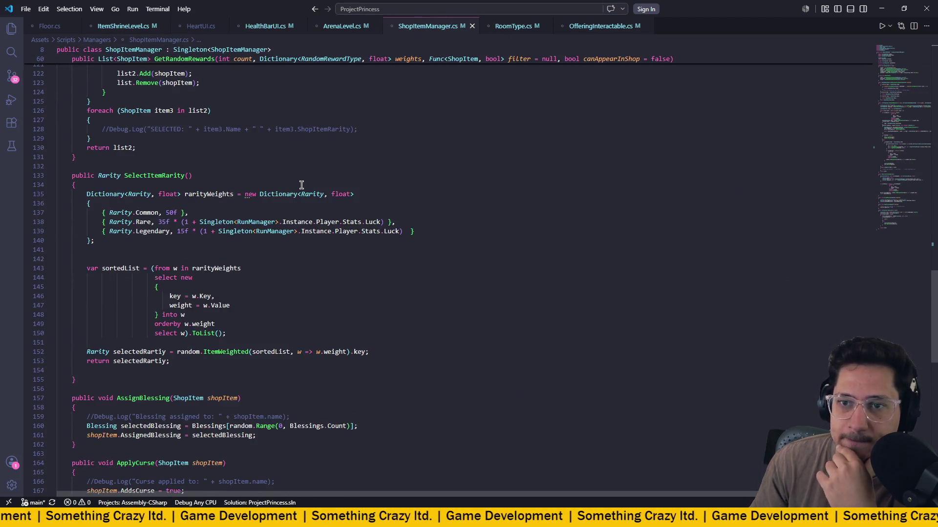
pyautogui.scroll(-15, 302, 185)
pyautogui.scroll(20, 301, 185)
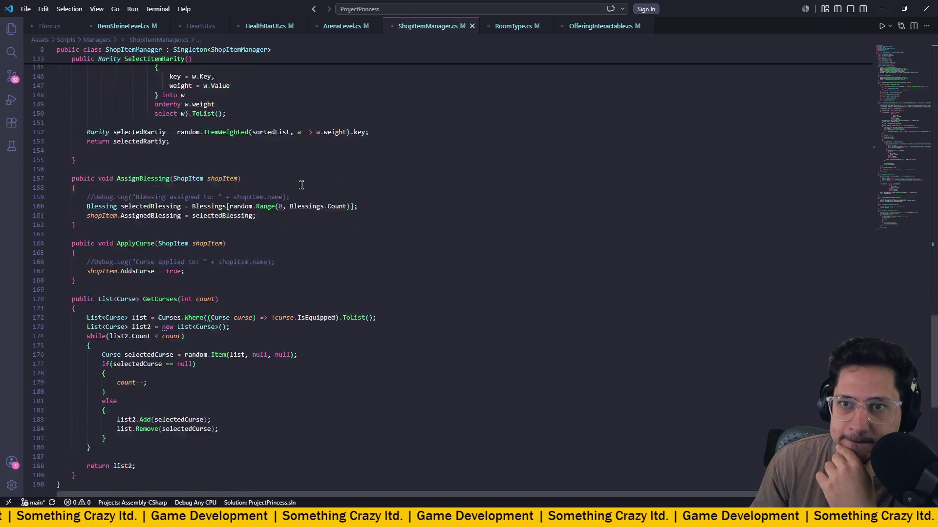
pyautogui.scroll(-10, 301, 185)
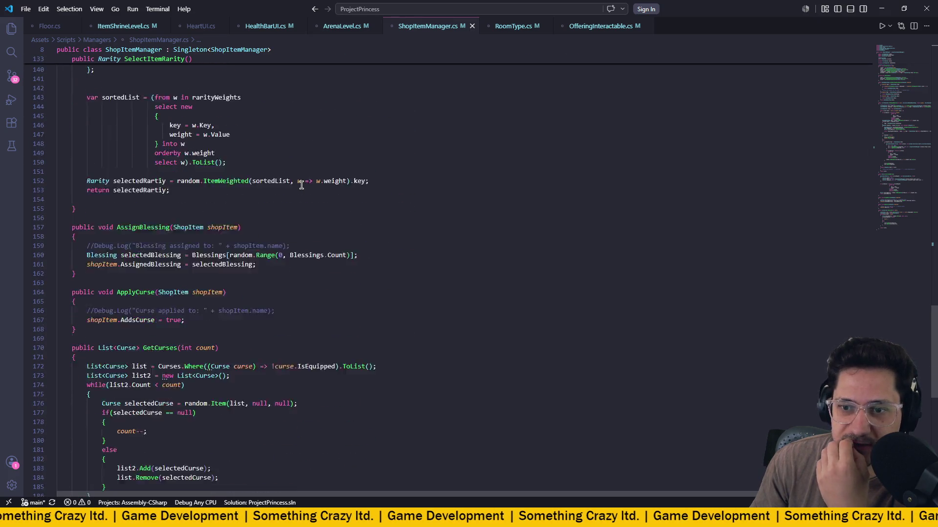
pyautogui.scroll(-2, 301, 185)
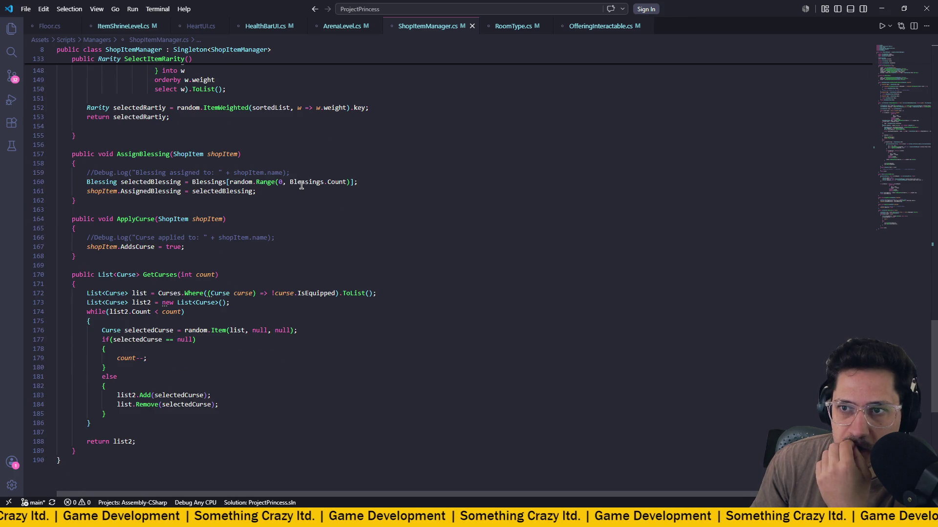
pyautogui.scroll(15, 380, 185)
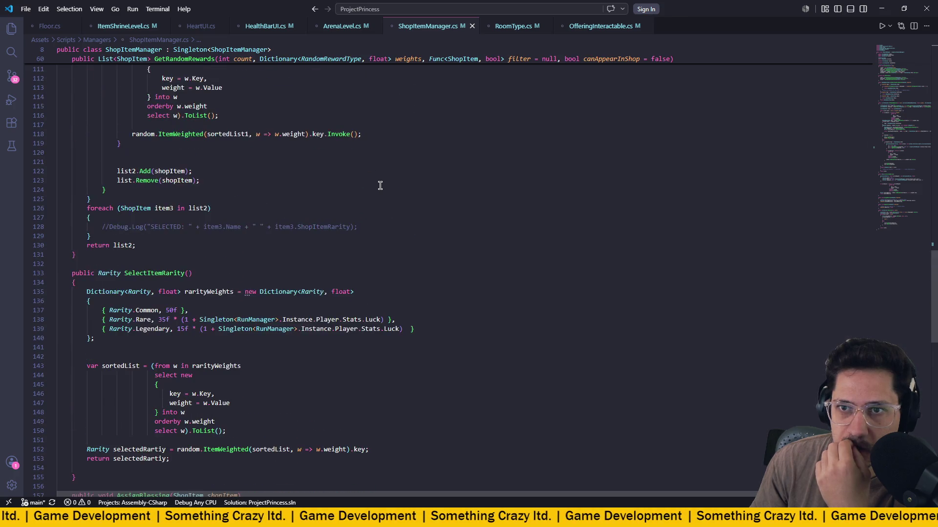
pyautogui.scroll(3, 380, 186)
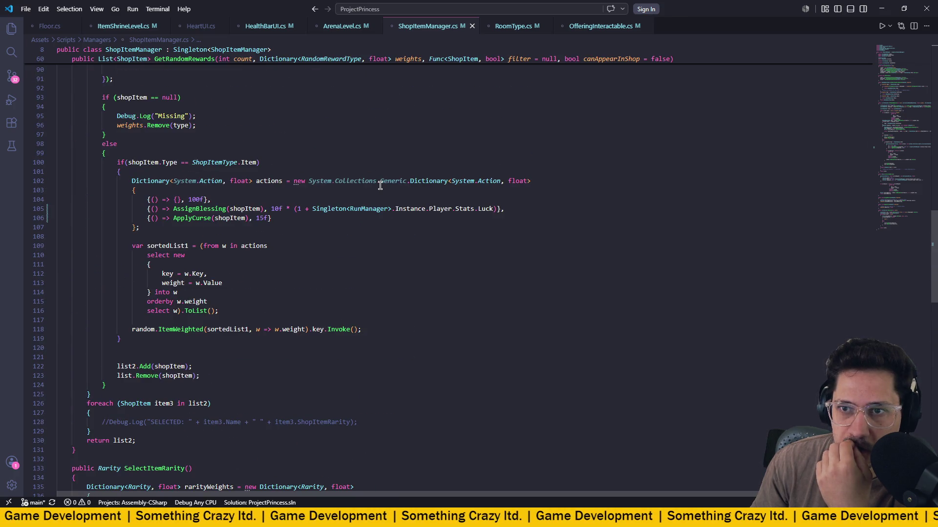
pyautogui.scroll(2, 380, 185)
pyautogui.click(211, 248)
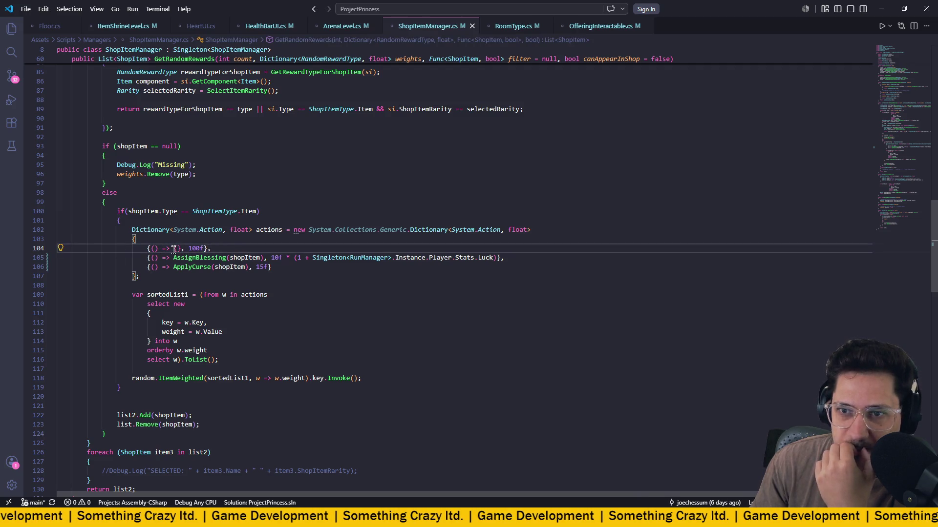
pyautogui.moveTo(428, 26); pyautogui.dragTo(708, 141)
# Restore the empty {} body on line 89 of ArenaLevel.cs and save.
pyautogui.click(127, 27)
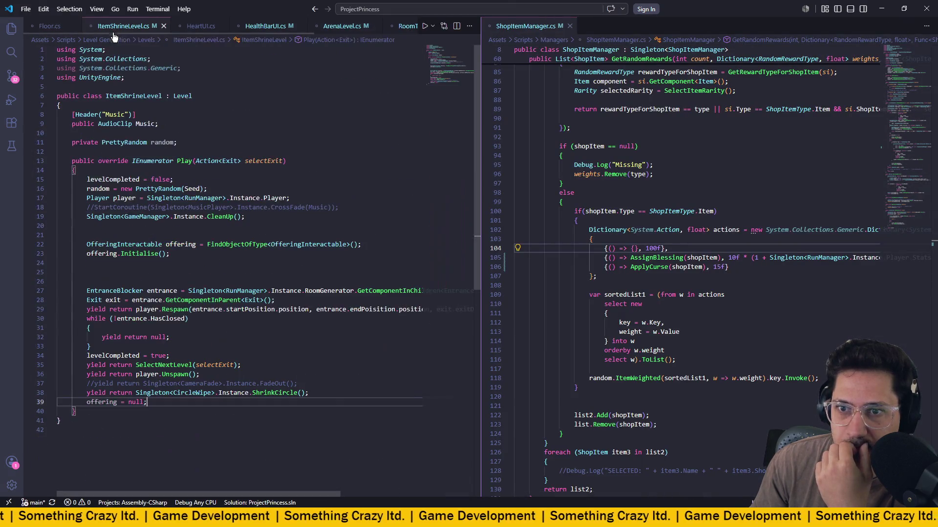
pyautogui.click(341, 30)
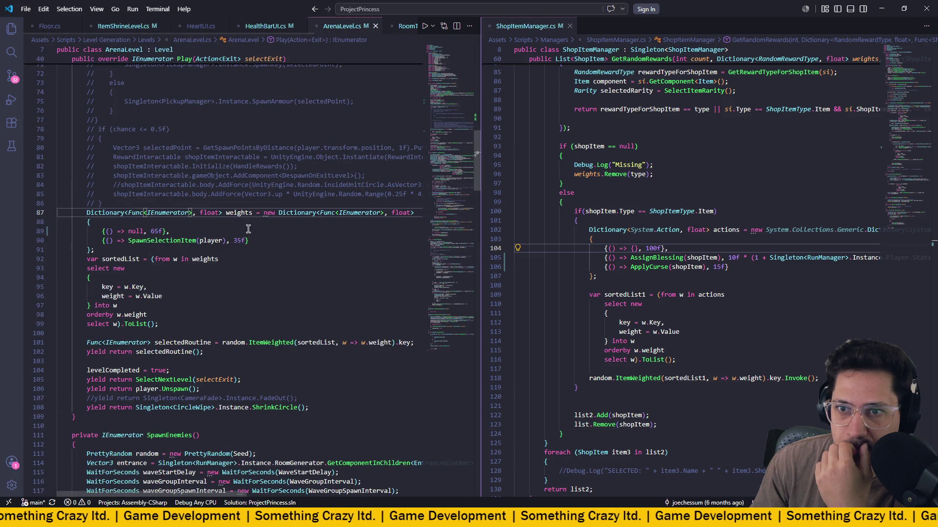
pyautogui.press('BackSpace')
pyautogui.write('{')
pyautogui.hotkey('ctrl', 's')
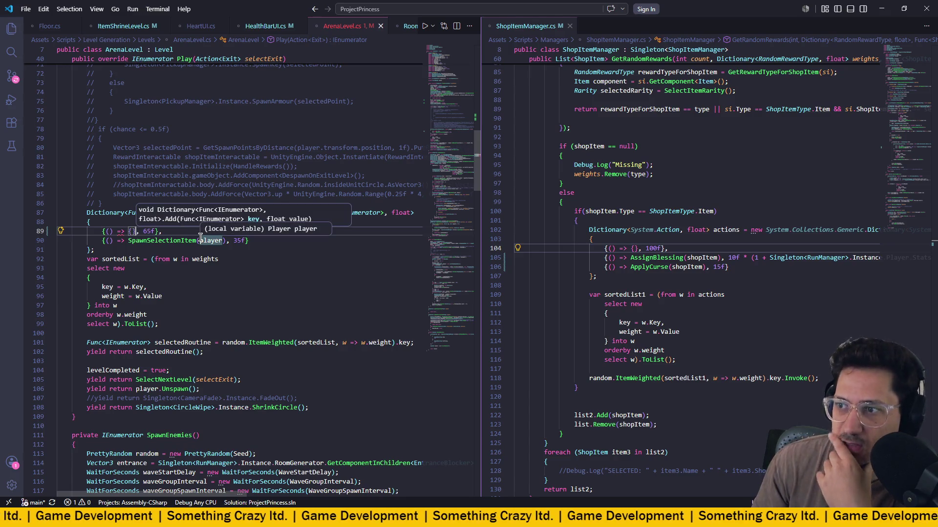
# Replace the 65f entry's empty body with null and save ArenaLevel.cs.
pyautogui.click(222, 242)
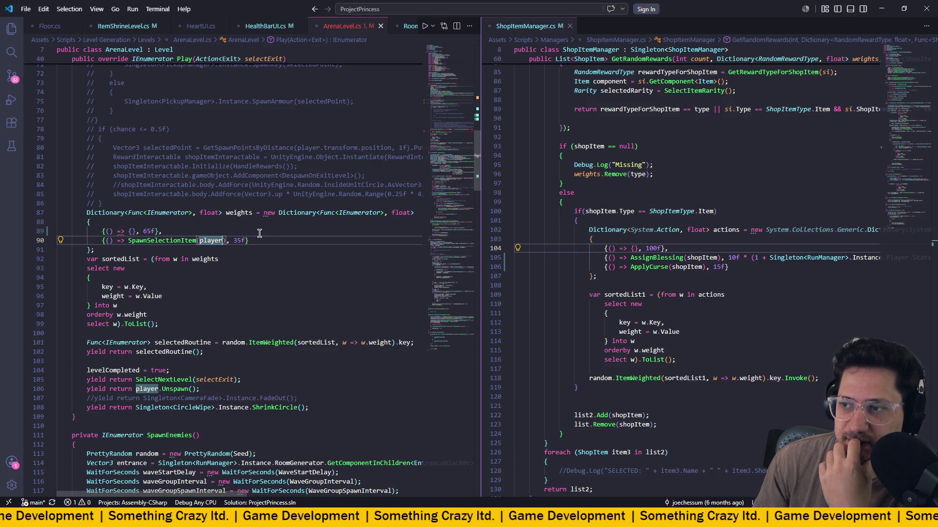
pyautogui.doubleClick(134, 231)
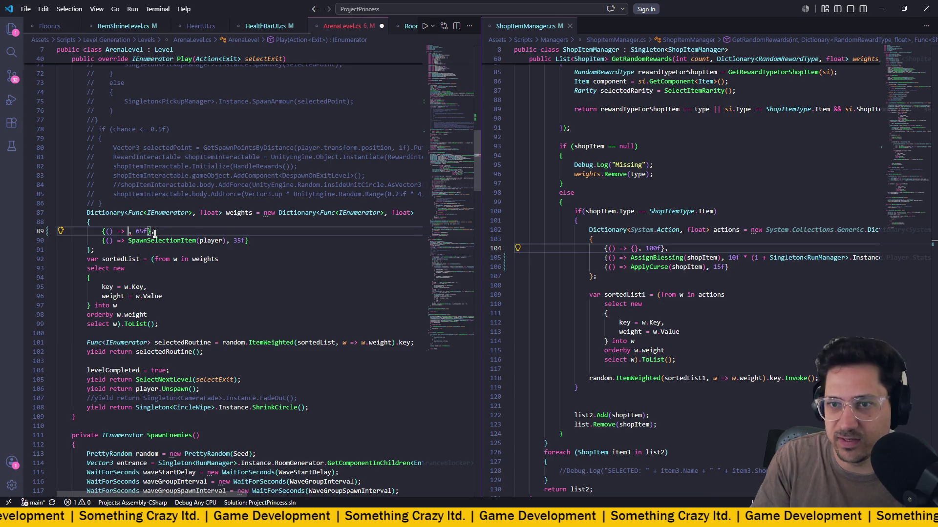
pyautogui.write('null')
pyautogui.hotkey('ctrl', 's')
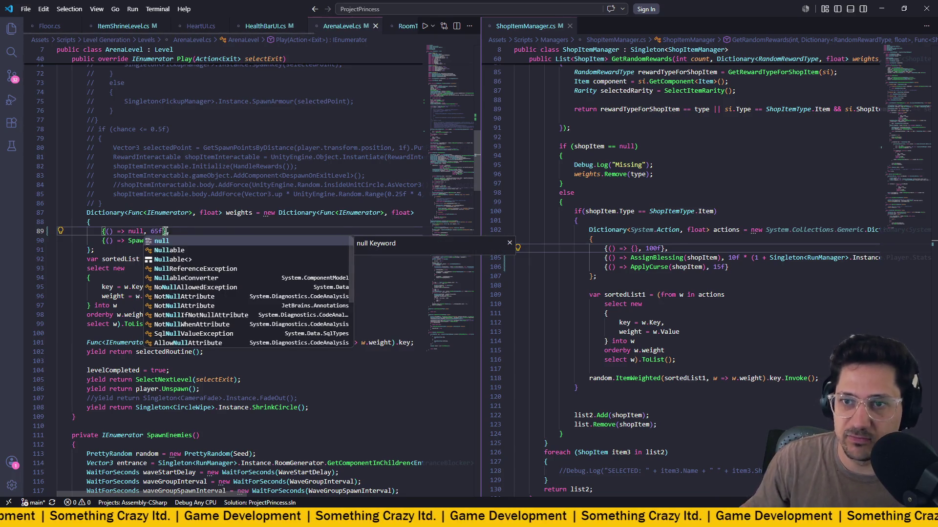
pyautogui.press('Escape')
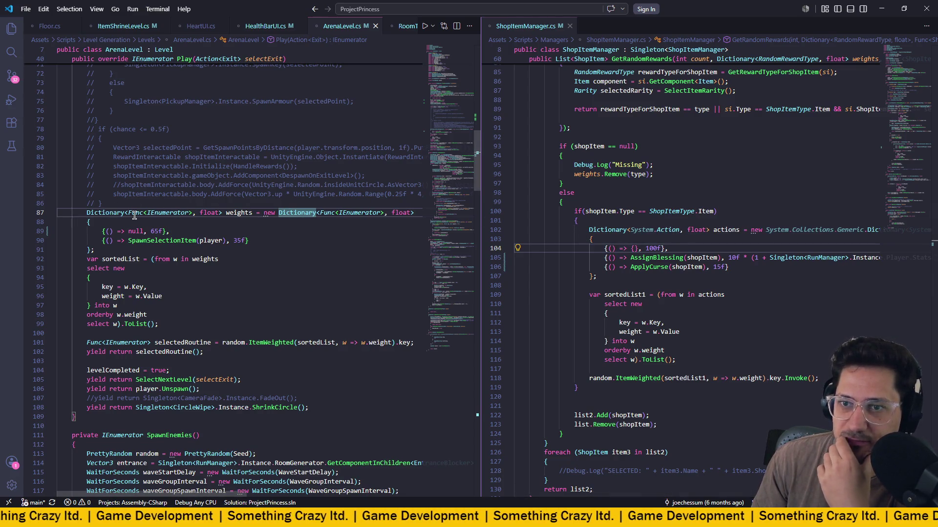
pyautogui.moveTo(187, 215)
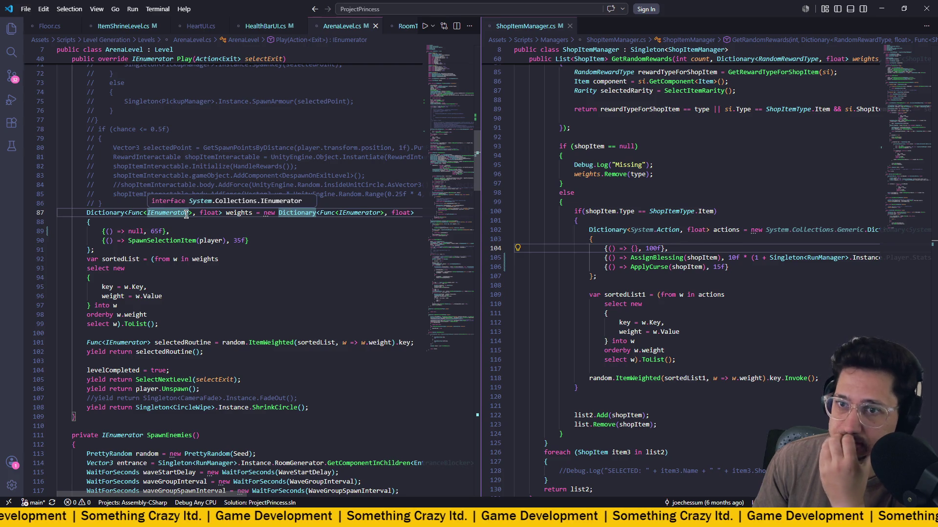
pyautogui.scroll(-20, 154, 220)
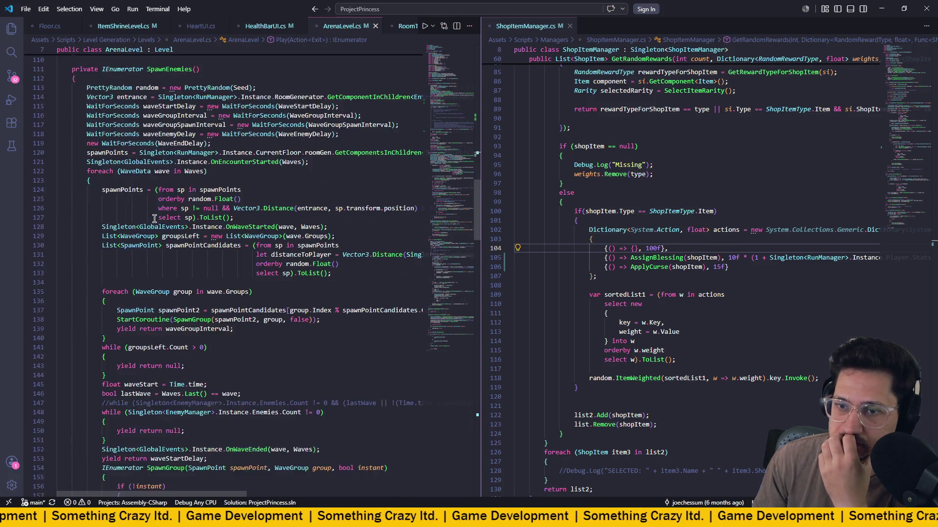
# Scroll down to the SpawnSingleItem method in ArenaLevel.cs and place the caret inside its body.
pyautogui.scroll(-20, 155, 218)
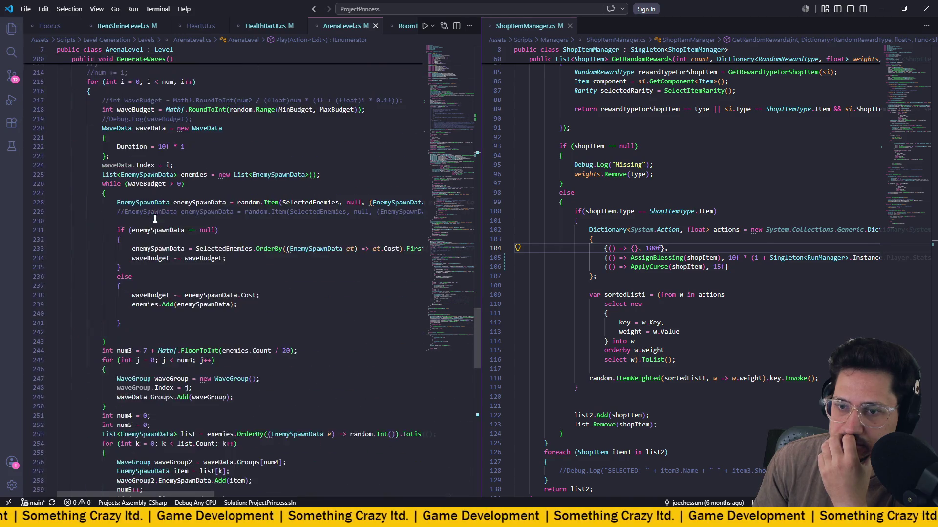
pyautogui.scroll(-2, 155, 218)
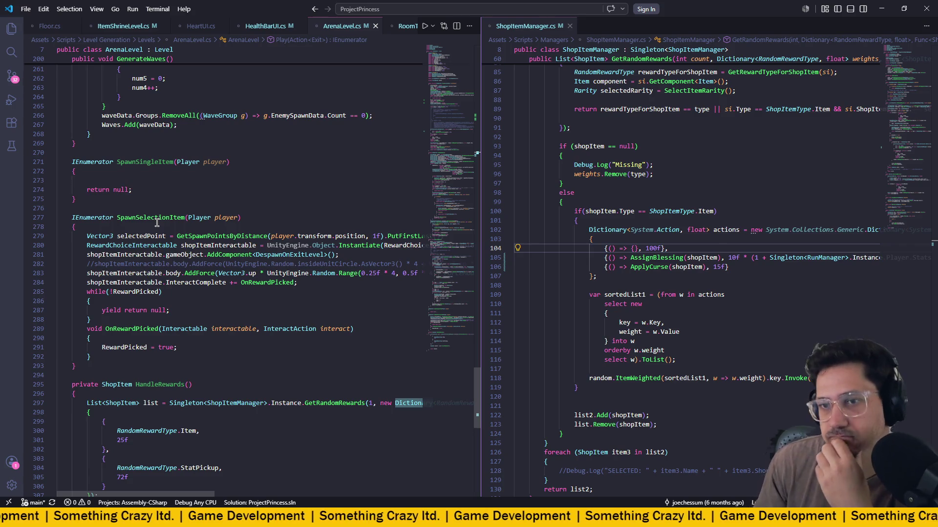
pyautogui.click(153, 171)
pyautogui.scroll(-1, 142, 242)
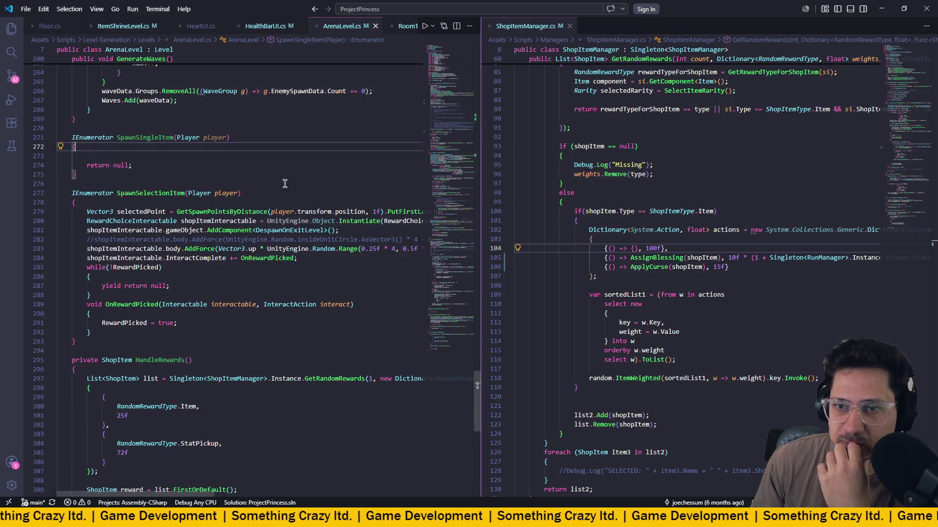
pyautogui.moveTo(254, 249)
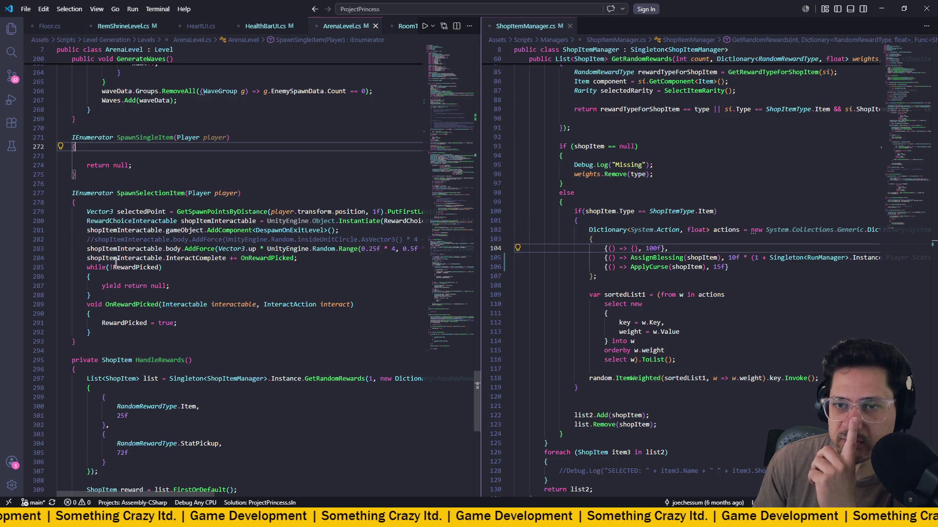
# Comment out the SpawnSelectionItem method and paste a copy of it below.
pyautogui.moveTo(78, 342)
pyautogui.mouseDown()
pyautogui.moveTo(38, 230)
pyautogui.moveTo(9, 195)
pyautogui.mouseUp()
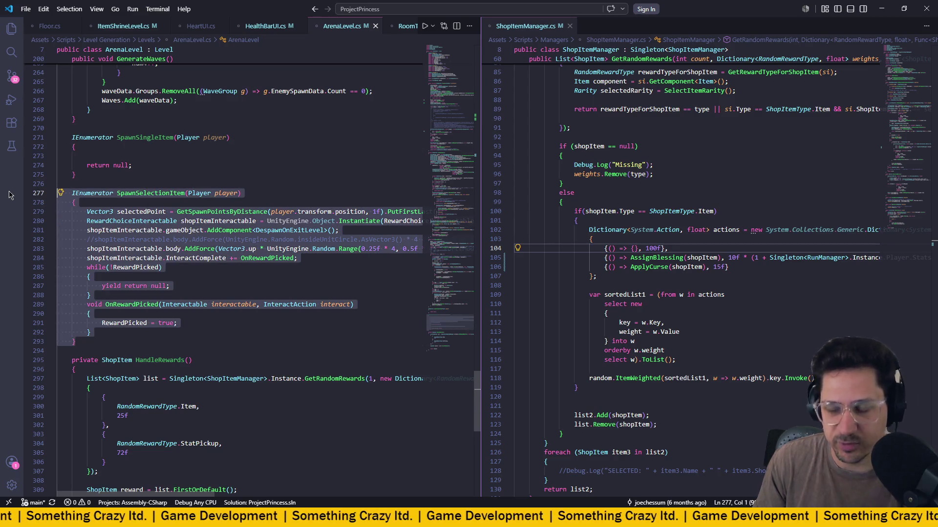
pyautogui.hotkey('ctrl', '/')
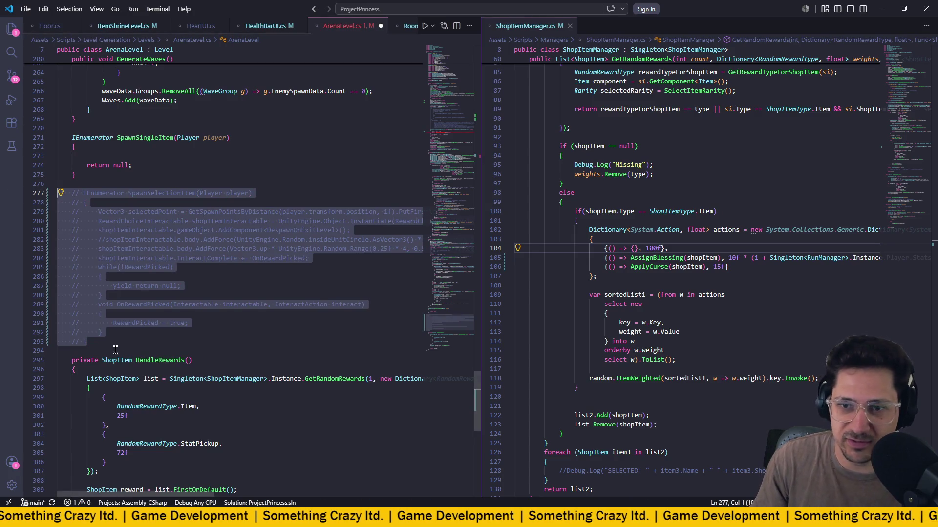
pyautogui.click(116, 349)
pyautogui.press('Return')
pyautogui.press('Return')
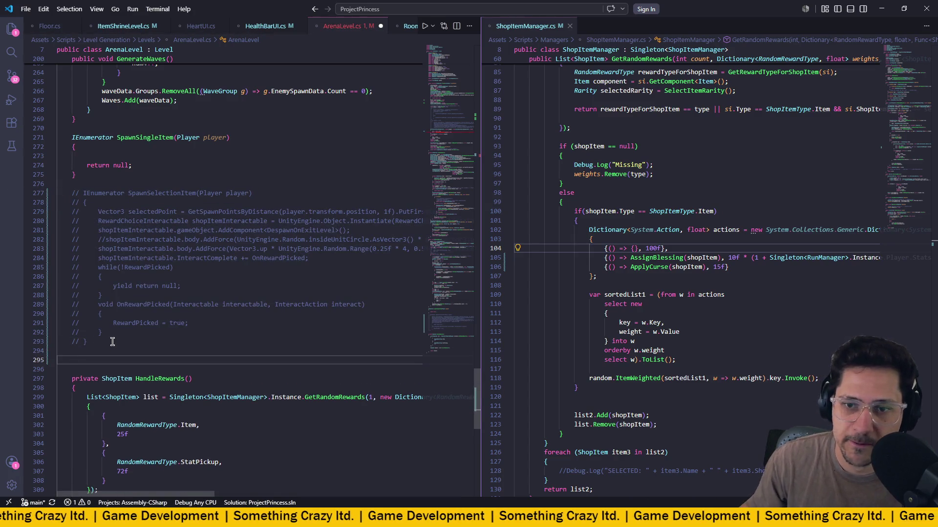
pyautogui.moveTo(96, 342)
pyautogui.mouseDown()
pyautogui.moveTo(6, 205)
pyautogui.moveTo(10, 185)
pyautogui.mouseUp()
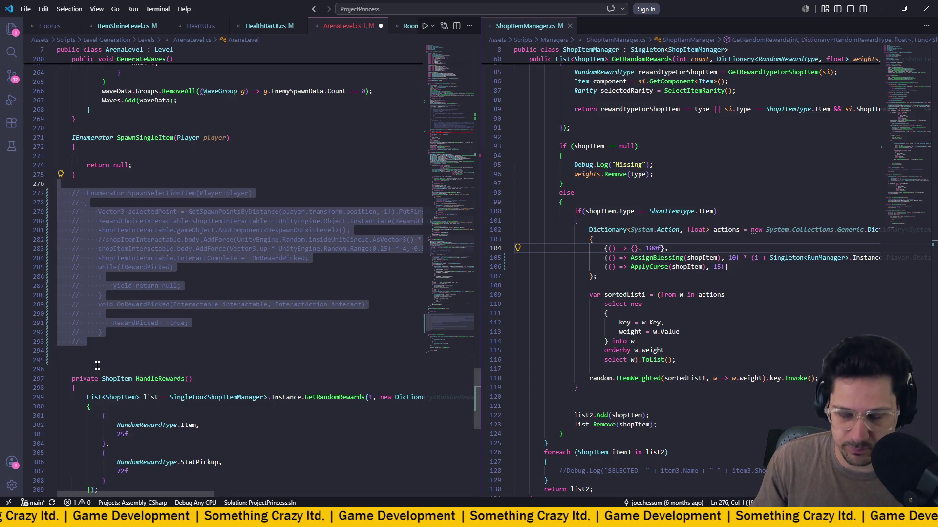
pyautogui.click(81, 360)
pyautogui.hotkey('ctrl', 'v')
# Uncomment the pasted copy of SpawnSelectionItem.
pyautogui.scroll(-10, 282, 274)
pyautogui.scroll(8, 282, 277)
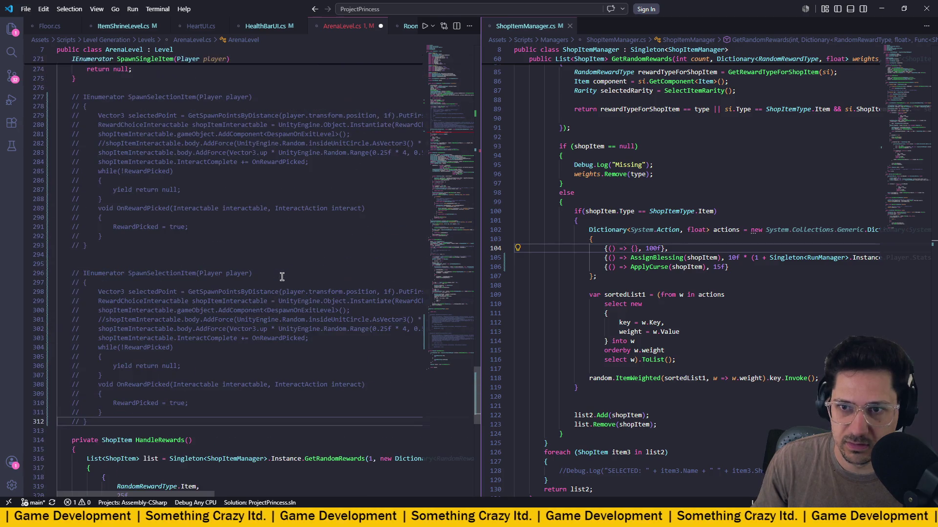
pyautogui.moveTo(89, 422); pyautogui.dragTo(29, 278)
pyautogui.hotkey('ctrl', 'k')
pyautogui.hotkey('ctrl', 'c')
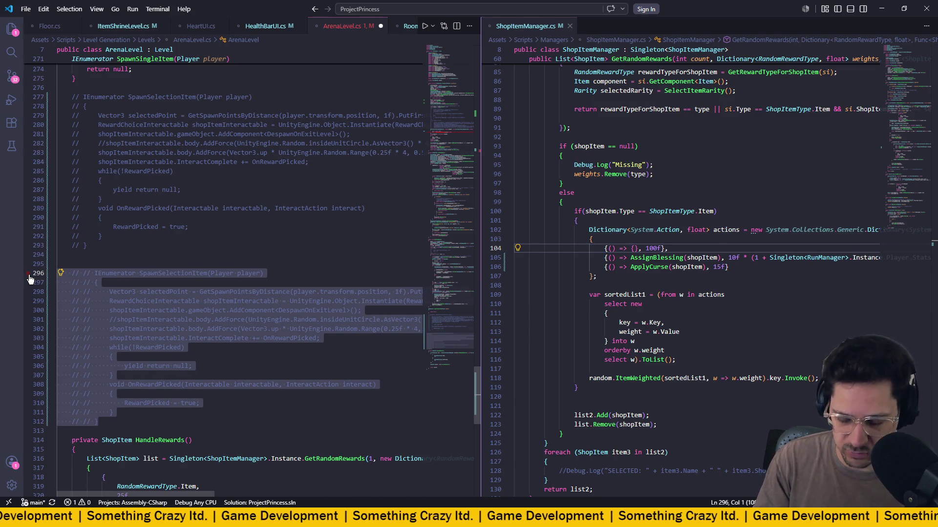
pyautogui.hotkey('ctrl', 'u')
pyautogui.hotkey('ctrl', 'k')
pyautogui.hotkey('ctrl', 'u')
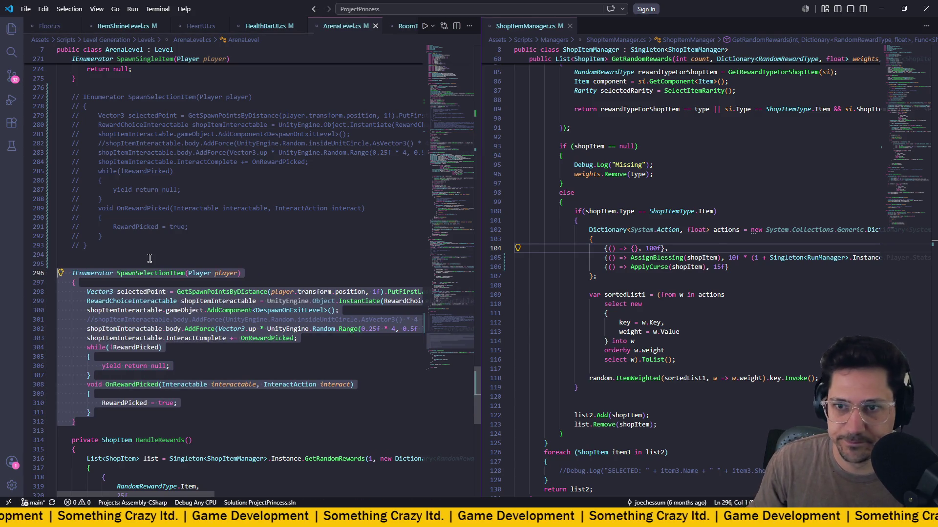
pyautogui.press('Up')
pyautogui.press('Up')
# Change the copy's return type from IEnumerator to void, keeping its original name.
pyautogui.doubleClick(92, 273)
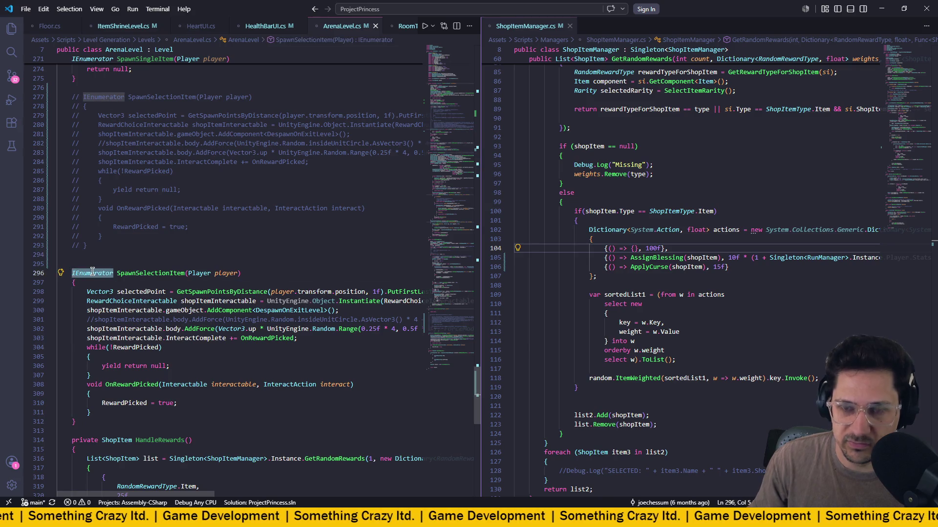
pyautogui.write('void')
pyautogui.press('Tab')
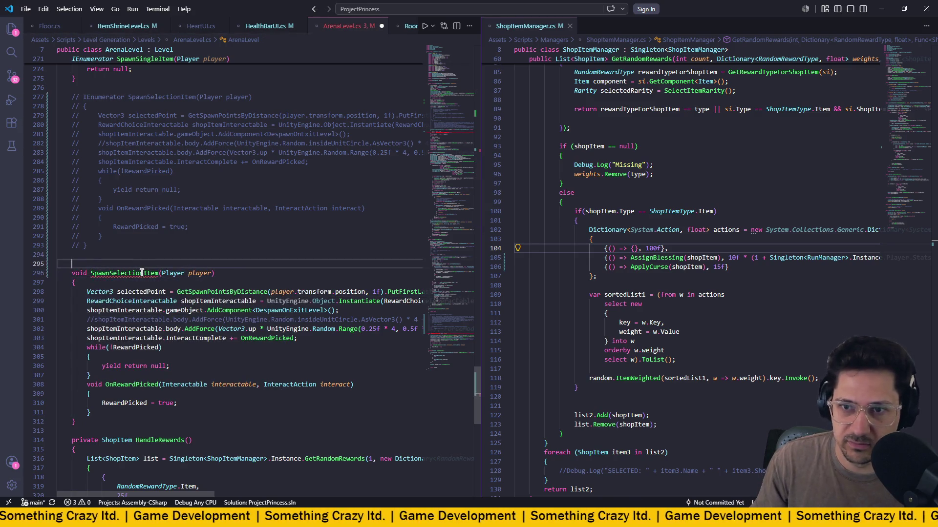
pyautogui.click(144, 273)
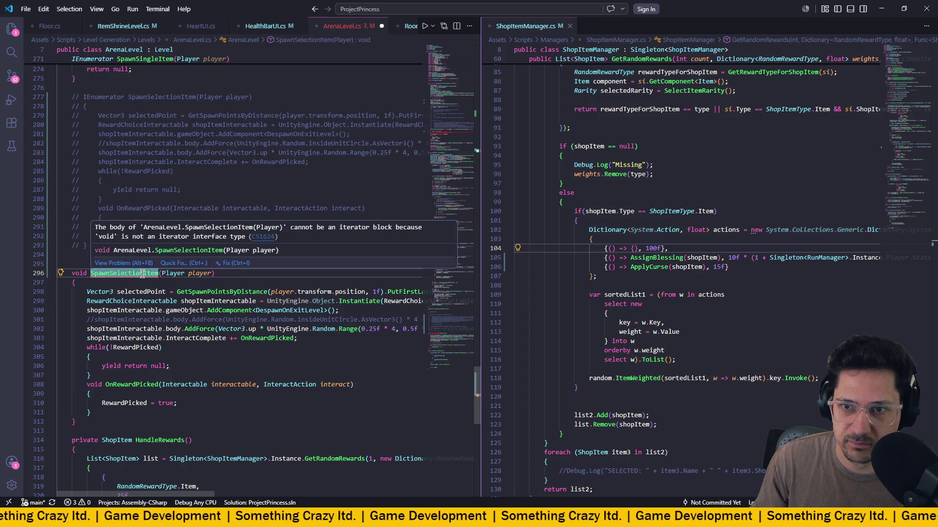
pyautogui.click(109, 273)
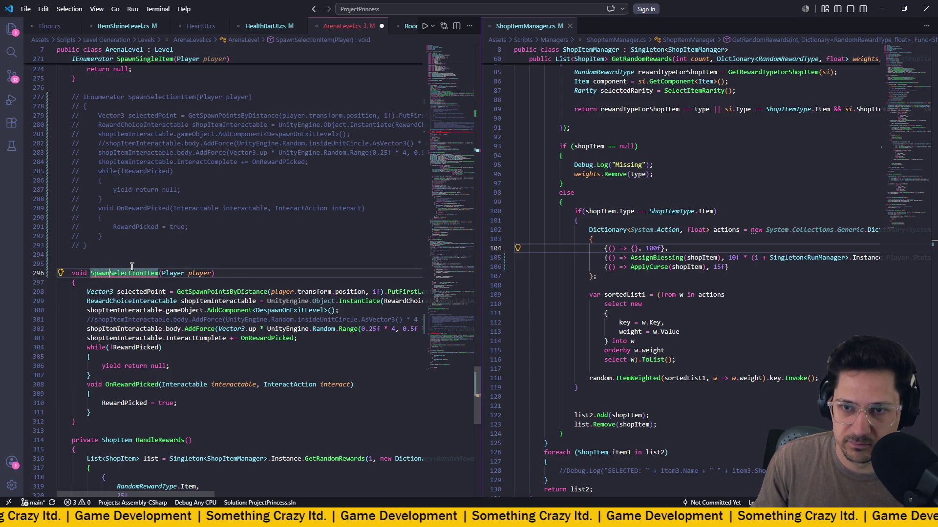
pyautogui.write('Choice')
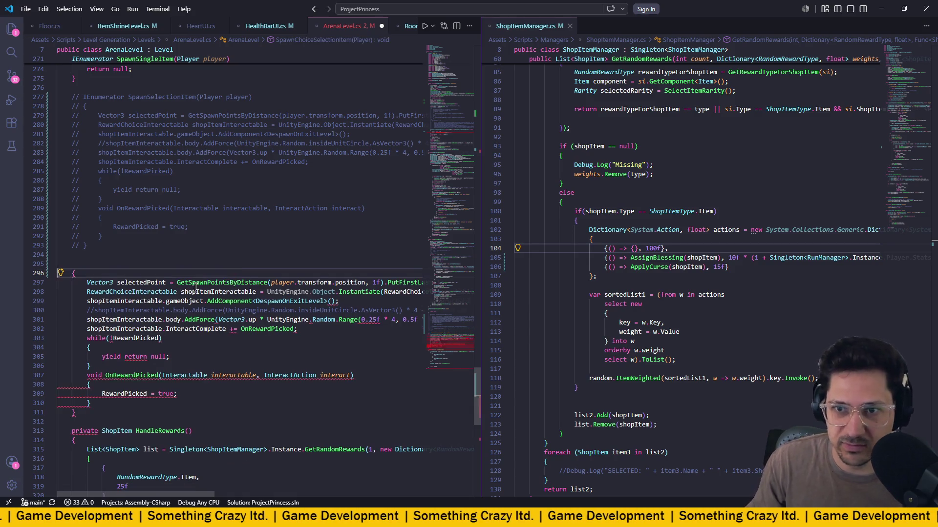
pyautogui.hotkey('ctrl', 'z')
# Delete the wait loop and OnRewardPicked handler from the void copy and save.
pyautogui.click(162, 377)
pyautogui.moveTo(96, 410)
pyautogui.mouseDown()
pyautogui.moveTo(58, 386)
pyautogui.moveTo(58, 338)
pyautogui.mouseUp()
pyautogui.press('BackSpace')
pyautogui.press('BackSpace')
pyautogui.hotkey('ctrl', 's')
pyautogui.hscroll(-3, 291, 326)
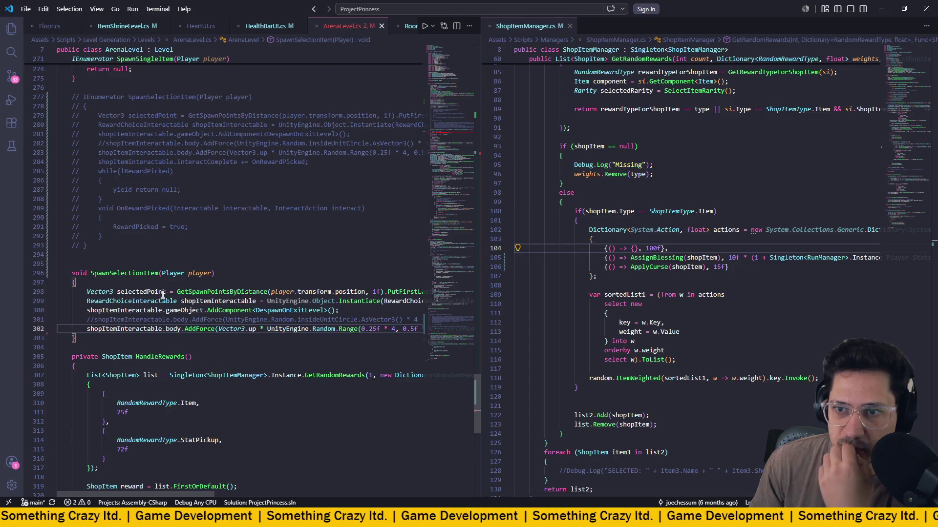
pyautogui.moveTo(118, 314)
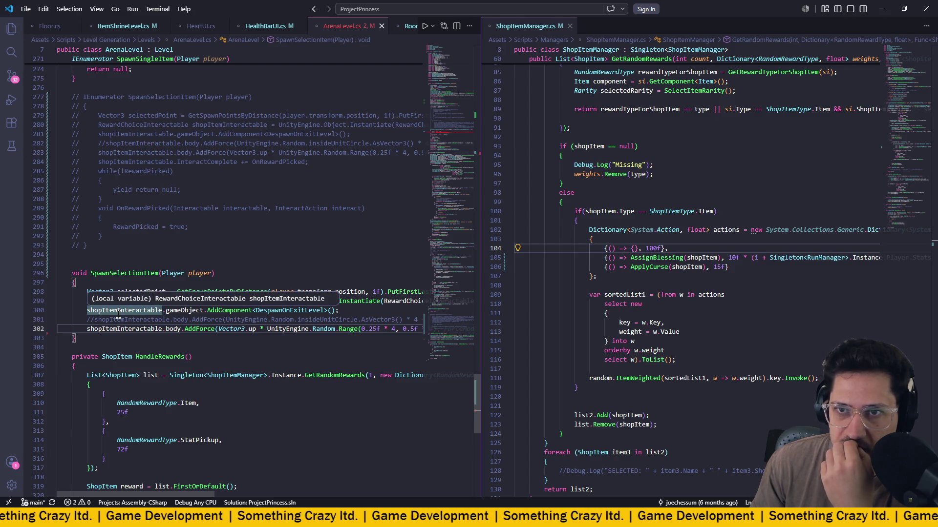
pyautogui.scroll(3, 118, 314)
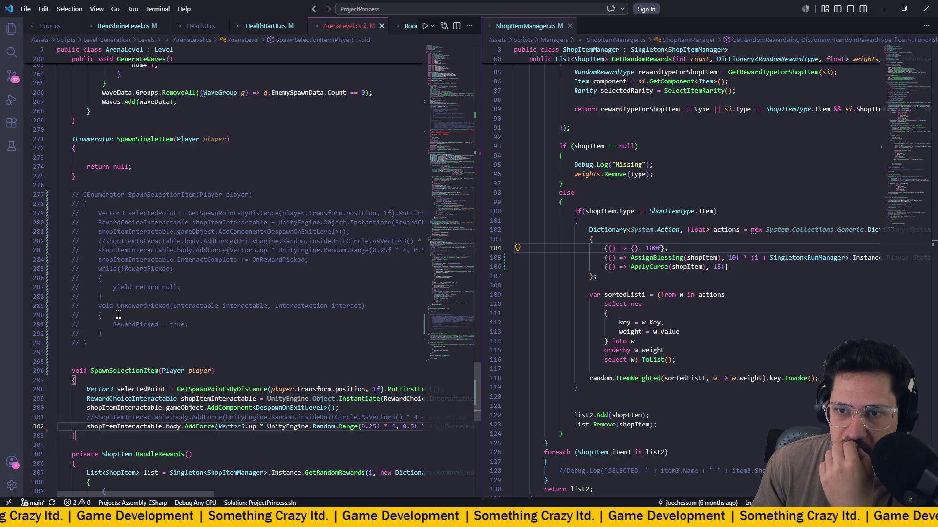
pyautogui.scroll(-2, 116, 305)
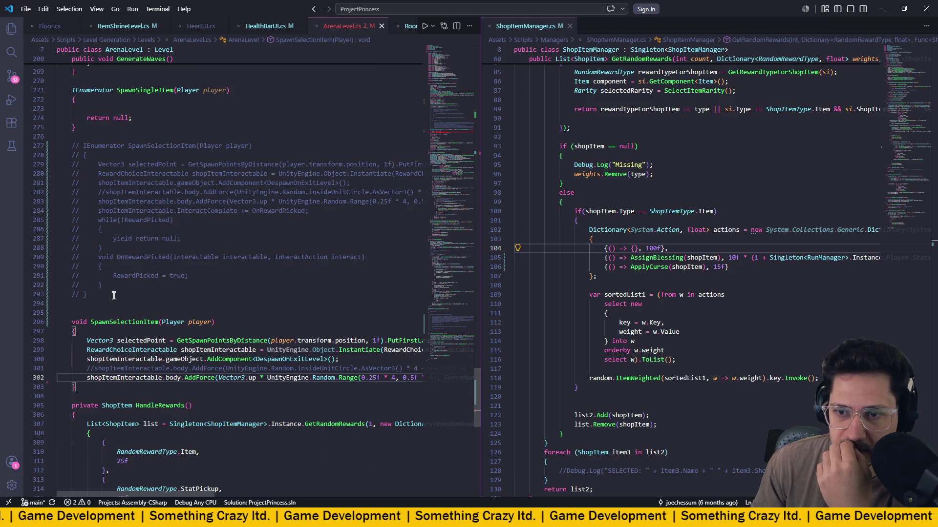
pyautogui.hscroll(3, 117, 295)
pyautogui.moveTo(391, 378); pyautogui.dragTo(233, 378)
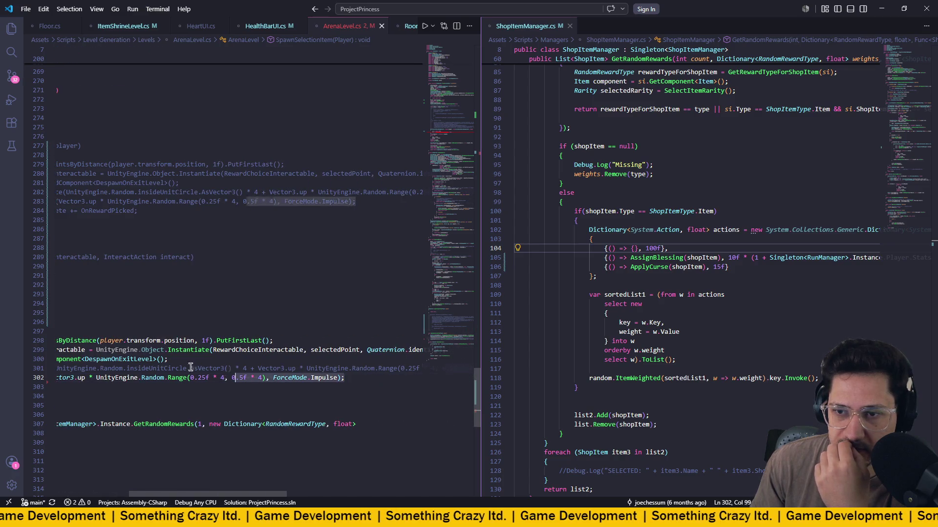
pyautogui.moveTo(39, 378); pyautogui.dragTo(39, 340)
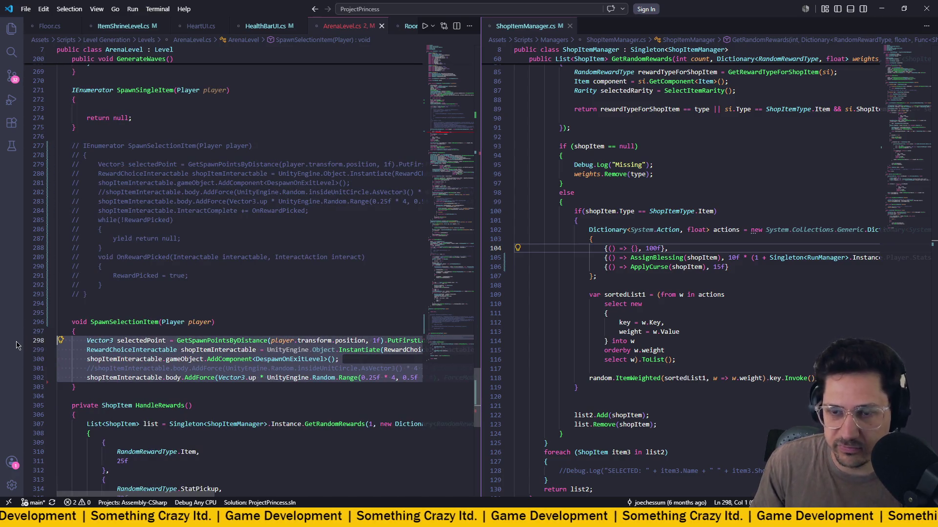
pyautogui.click(106, 108)
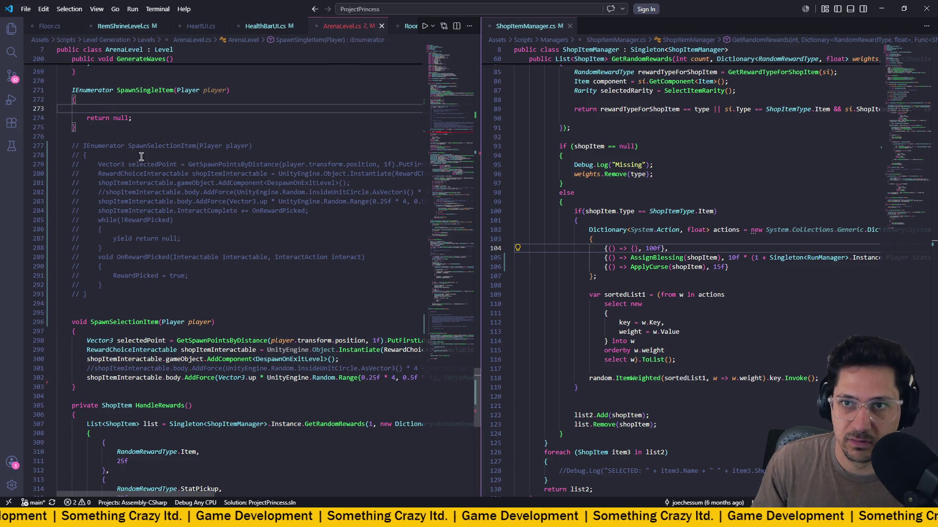
# Add a void SpawnSingleItem(Player player) method with the pasted item-spawning code as its body.
pyautogui.scroll(4, 142, 157)
pyautogui.click(87, 225)
pyautogui.press('Return')
pyautogui.press('Return')
pyautogui.write('void Spaw')
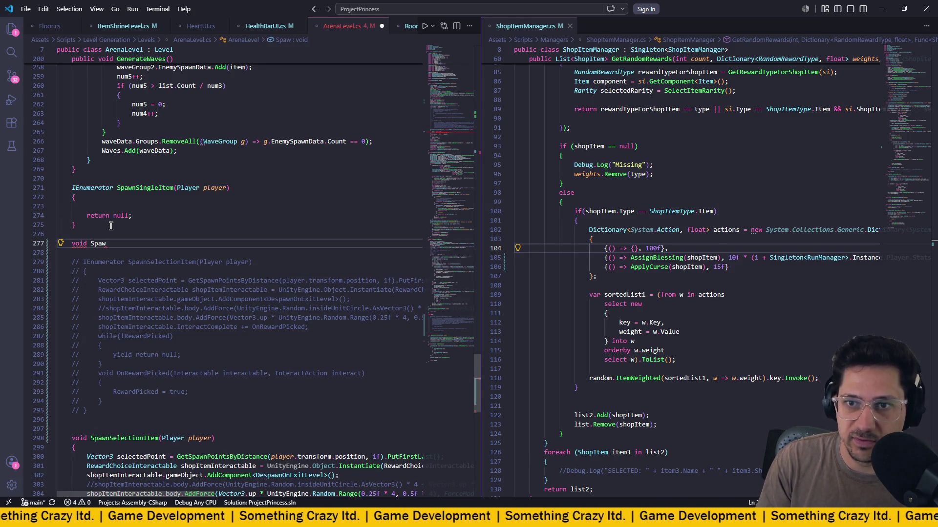
pyautogui.write('nSingel')
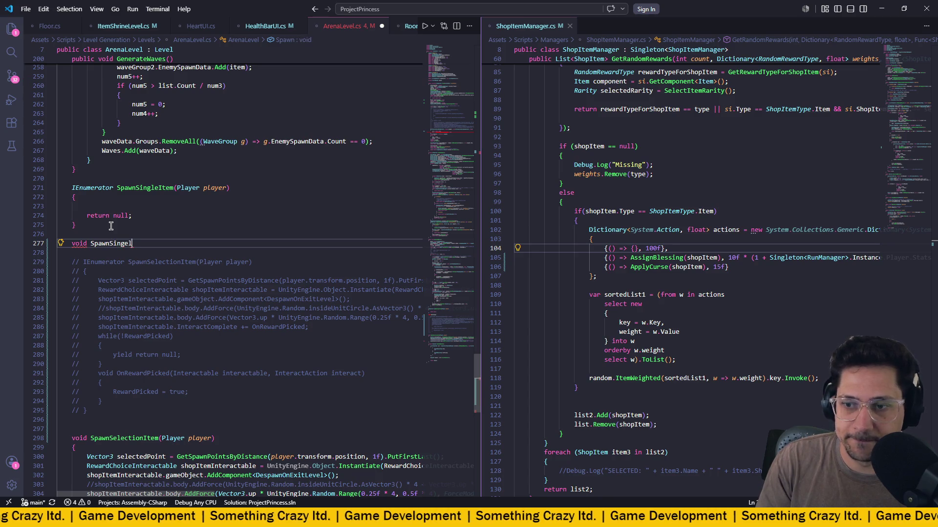
pyautogui.press('BackSpace')
pyautogui.press('BackSpace')
pyautogui.write('le')
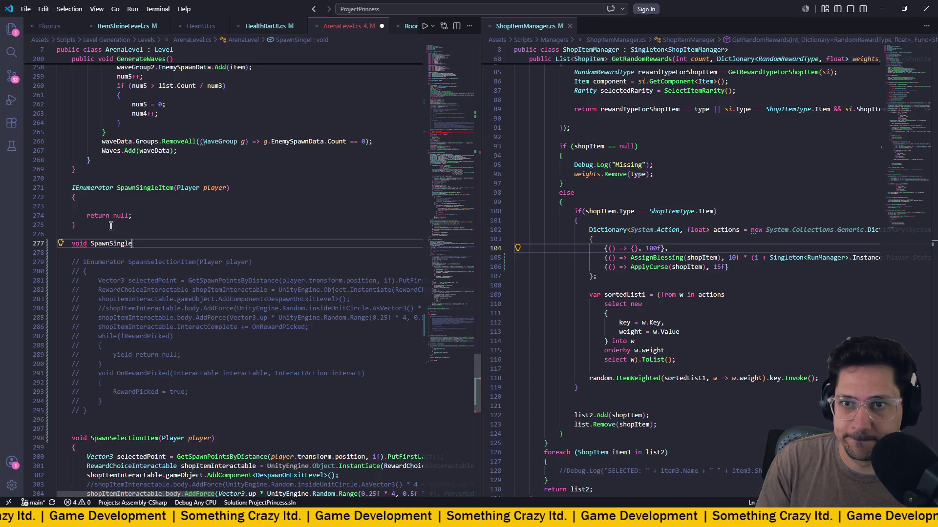
pyautogui.write('Item(player')
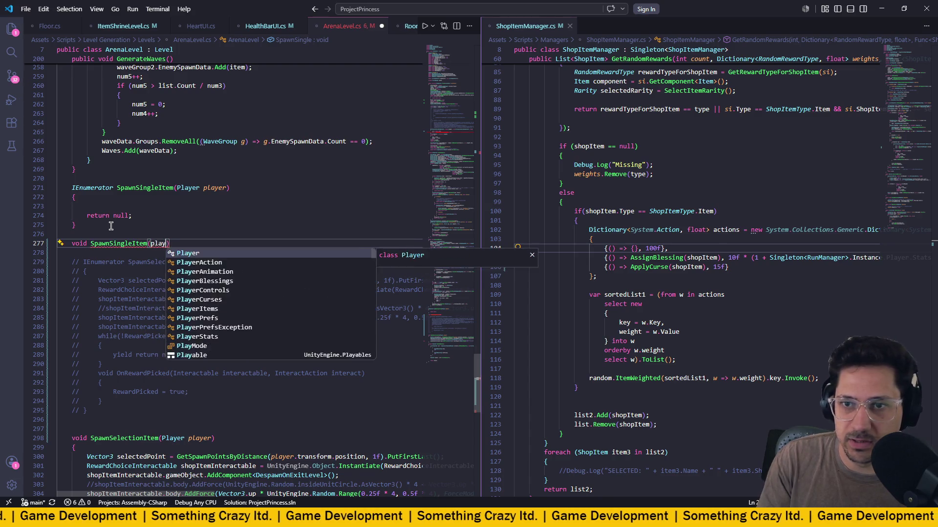
pyautogui.press('Tab')
pyautogui.write('player')
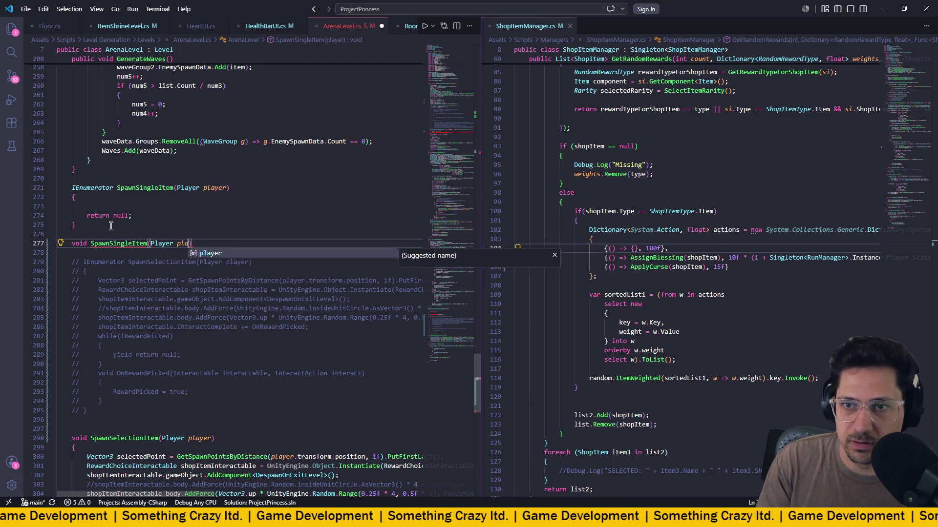
pyautogui.press('Return')
pyautogui.write('{')
pyautogui.press('Return')
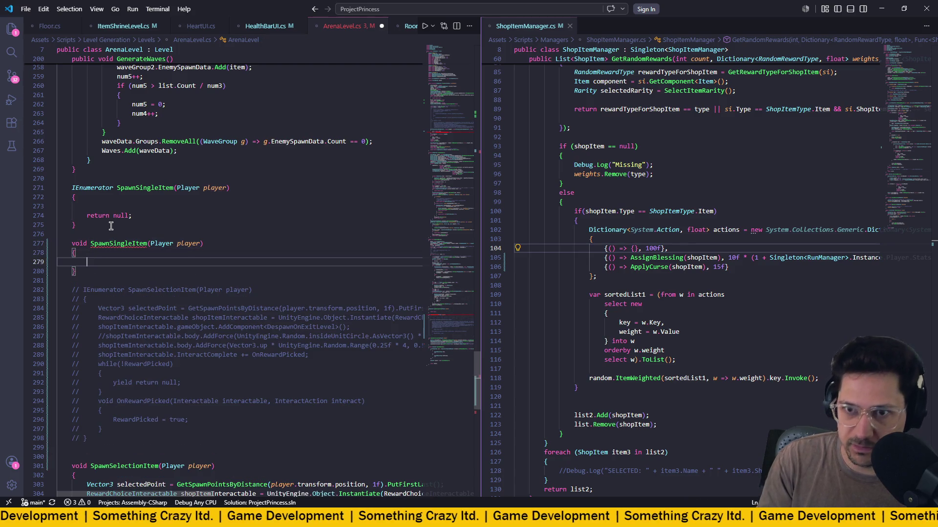
pyautogui.hotkey('ctrl', 'v')
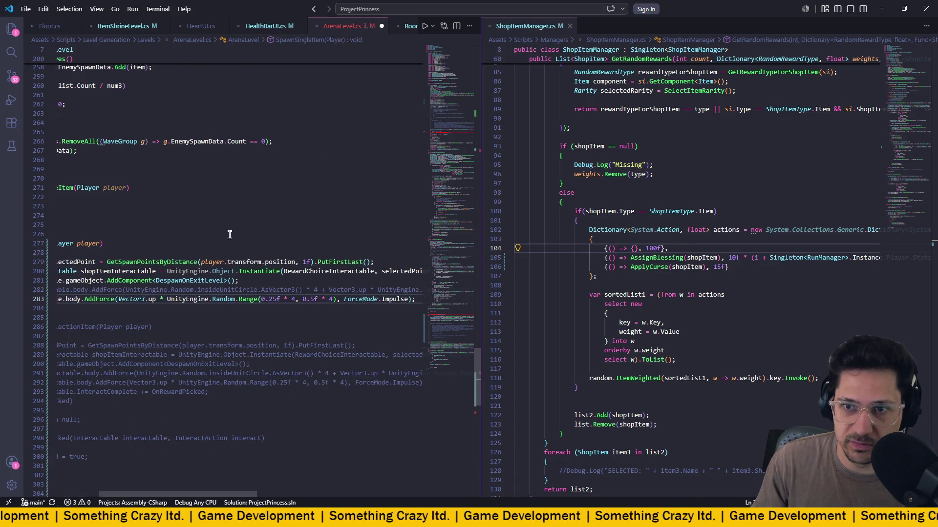
pyautogui.moveTo(126, 246)
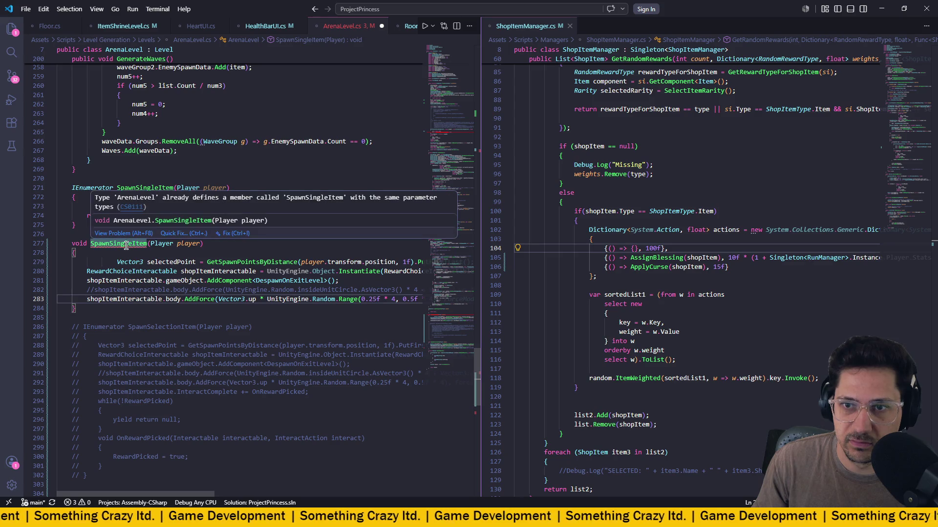
# Comment out the old IEnumerator SpawnSingleItem block and realign the selectedPoint line.
pyautogui.moveTo(79, 225); pyautogui.dragTo(7, 184)
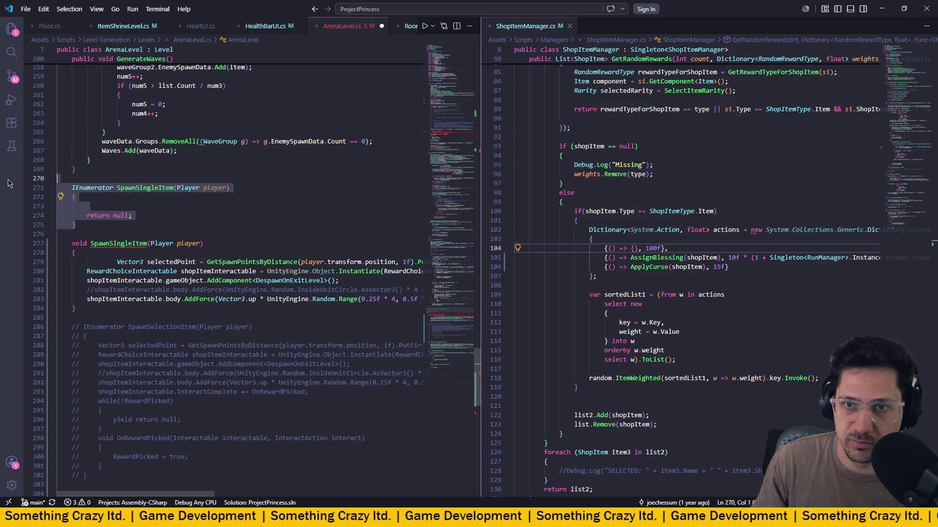
pyautogui.hotkey('ctrl', '/')
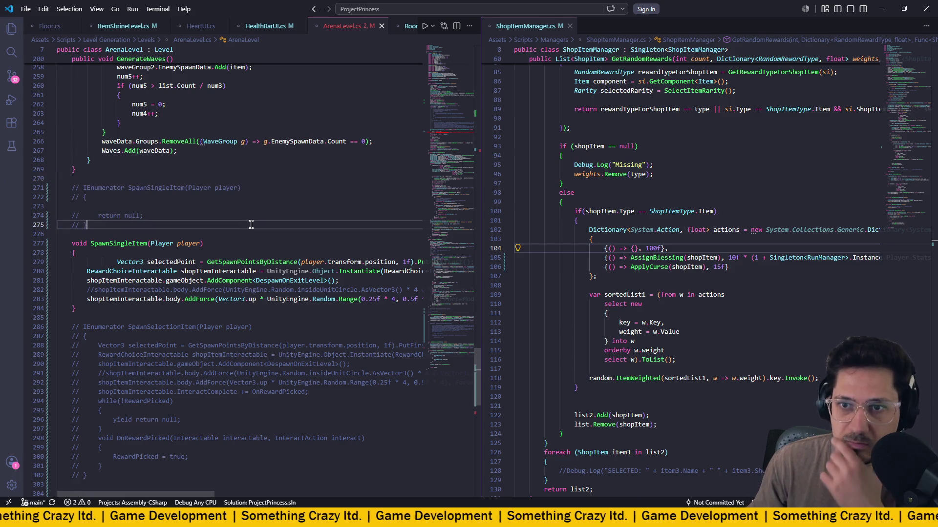
pyautogui.click(118, 262)
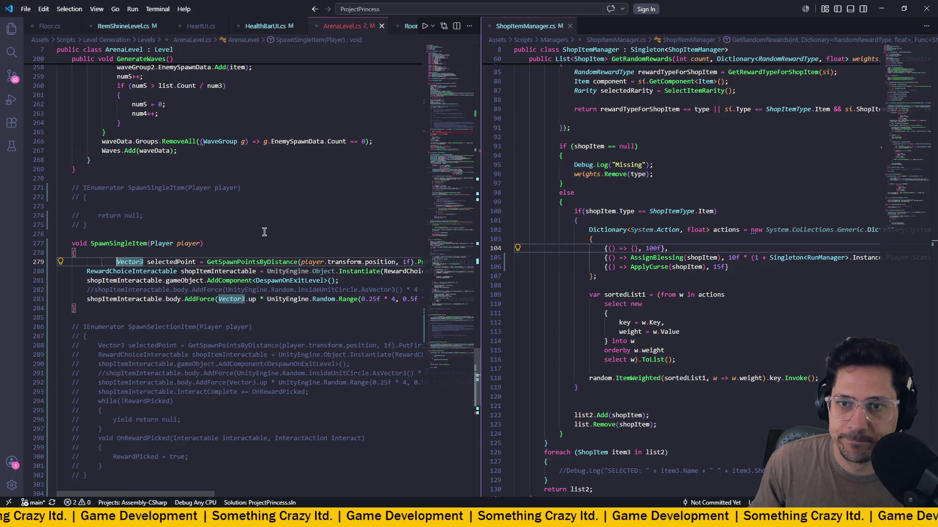
pyautogui.press('capslock')
pyautogui.press('Tab')
pyautogui.hotkey('shift', 'Tab')
pyautogui.hotkey('shift', 'Tab')
pyautogui.hotkey('shift', 'Tab')
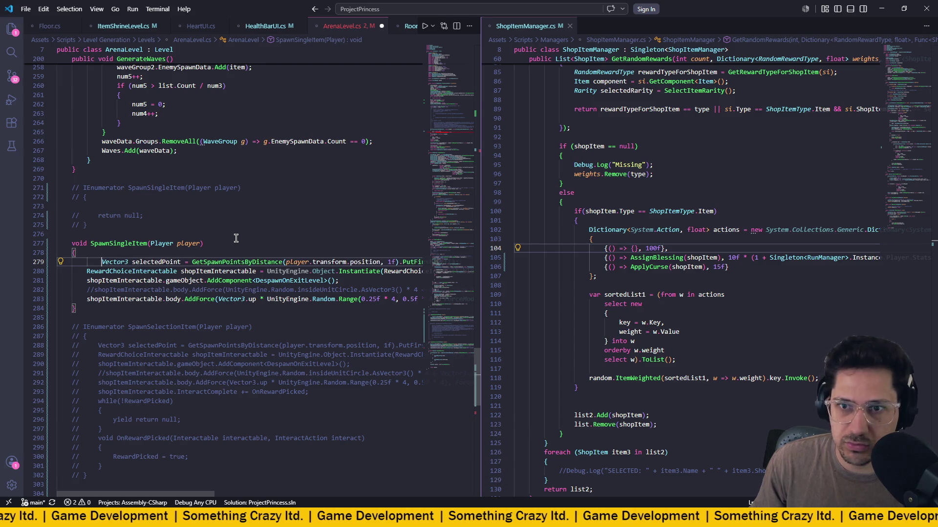
pyautogui.press('capslock')
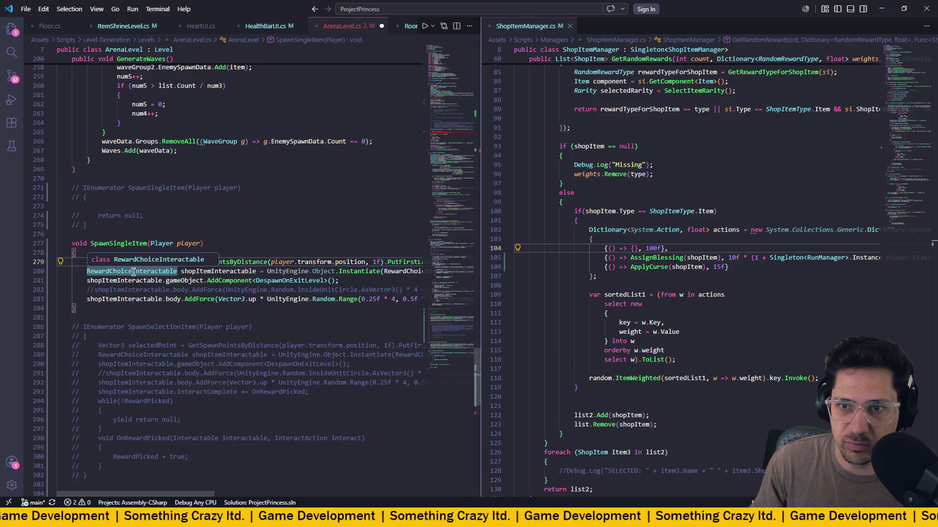
# Change the declared type and Instantiate argument on line 280 to RewardInteractable, then save.
pyautogui.click(133, 272)
pyautogui.press('BackSpace')
pyautogui.press('BackSpace')
pyautogui.press('BackSpace')
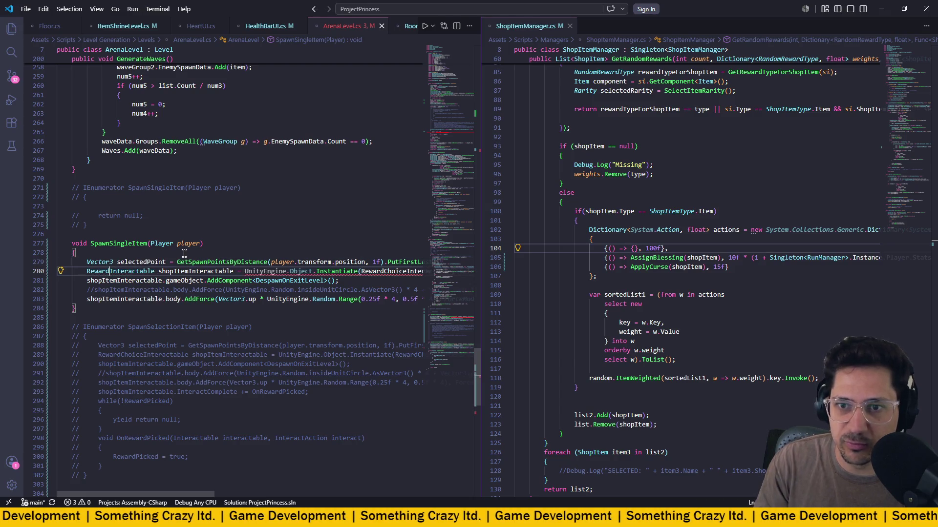
pyautogui.hscroll(3, 244, 271)
pyautogui.click(307, 272)
pyautogui.press('BackSpace')
pyautogui.press('BackSpace')
pyautogui.press('BackSpace')
pyautogui.press('BackSpace')
pyautogui.press('BackSpace')
pyautogui.hotkey('ctrl', 's')
# Check the Prefabs fields, then make Instantiate use RewardInteractablePrefab and save.
pyautogui.scroll(6, 313, 274)
pyautogui.scroll(20, 311, 274)
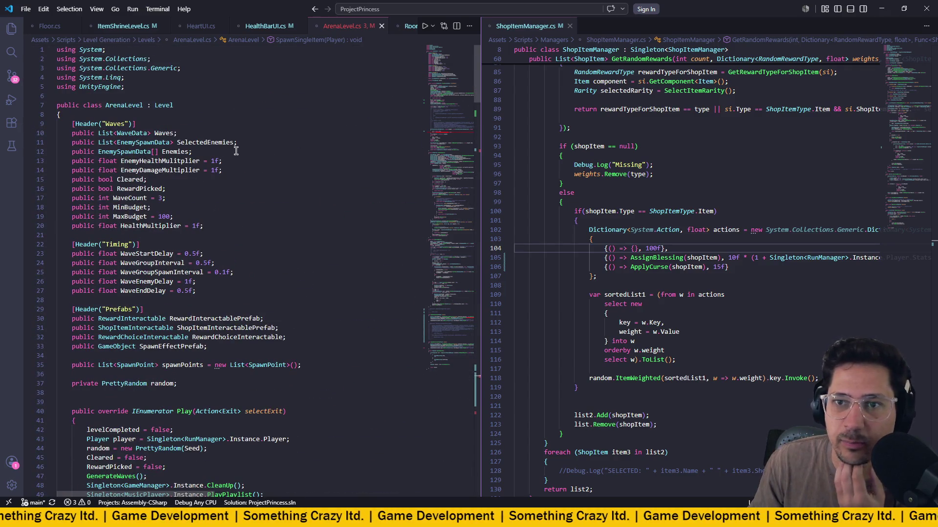
pyautogui.scroll(-2, 218, 252)
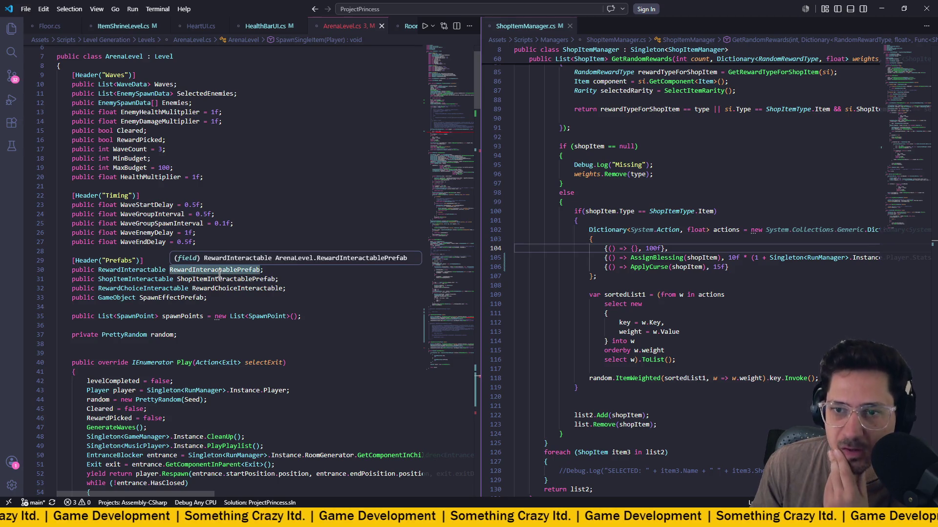
pyautogui.scroll(-12, 222, 274)
pyautogui.scroll(-20, 228, 273)
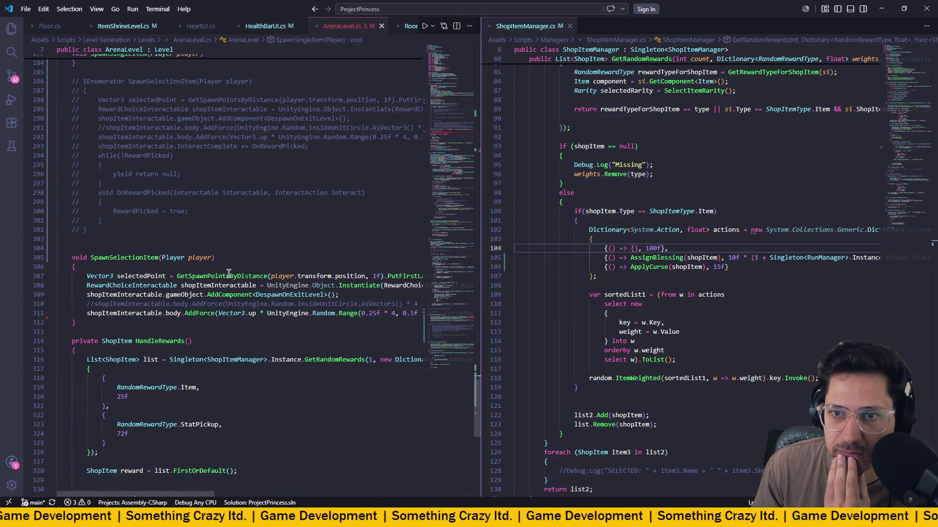
pyautogui.scroll(4, 229, 273)
pyautogui.scroll(3, 229, 273)
pyautogui.hscroll(3, 232, 272)
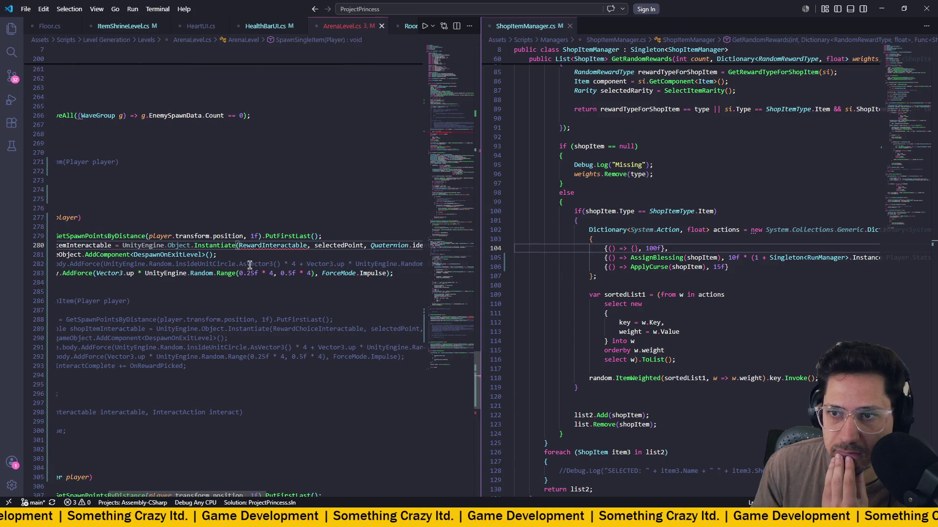
pyautogui.doubleClick(242, 245)
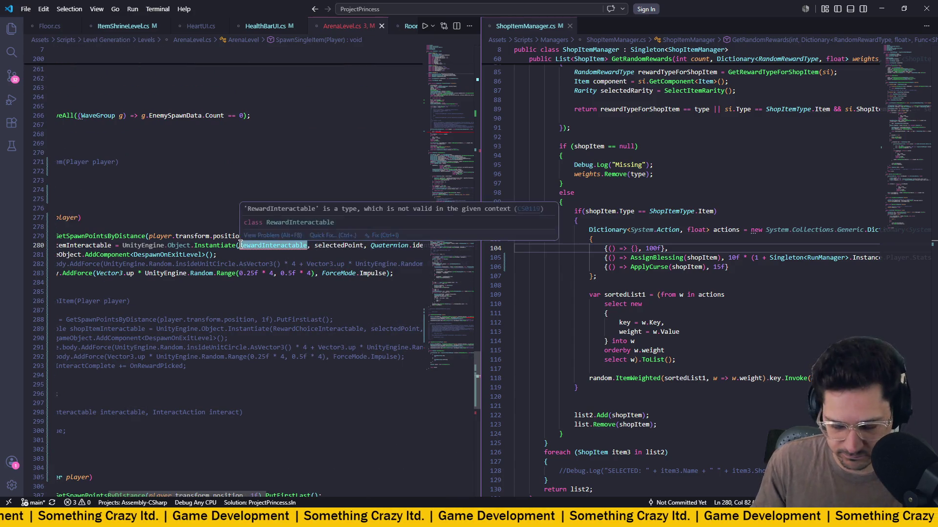
pyautogui.write('Rew')
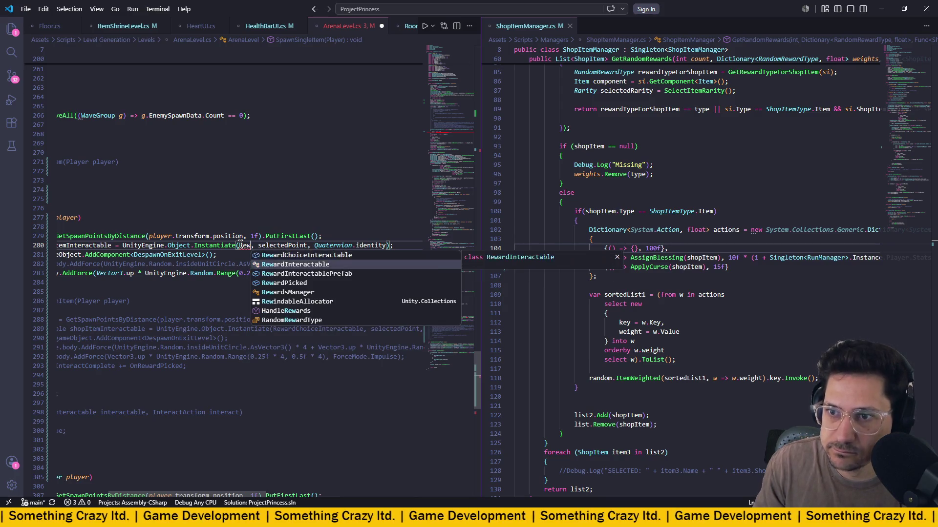
pyautogui.press('Tab')
pyautogui.hotkey('ctrl', 's')
# Scroll through SpawnSingleItem to review the updated RewardInteractablePrefab Instantiate call.
pyautogui.hscroll(-3, 244, 237)
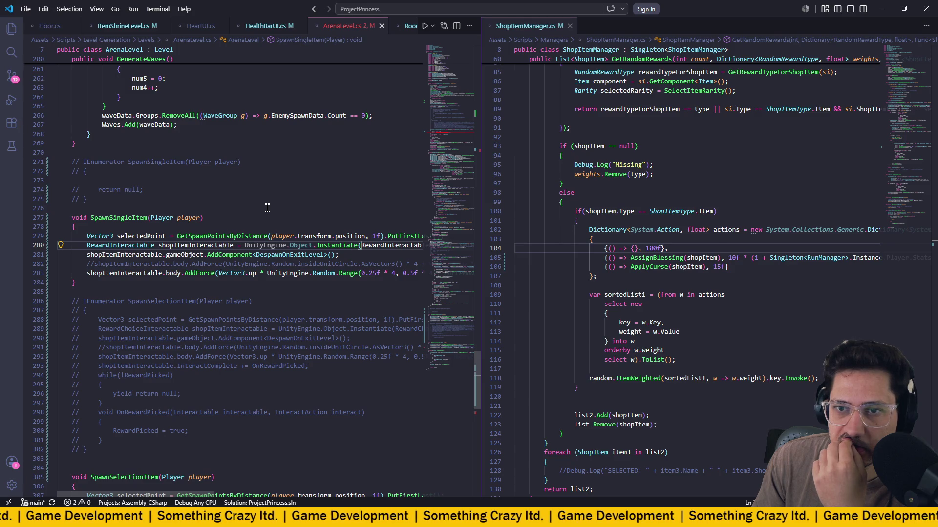
pyautogui.hscroll(5, 267, 208)
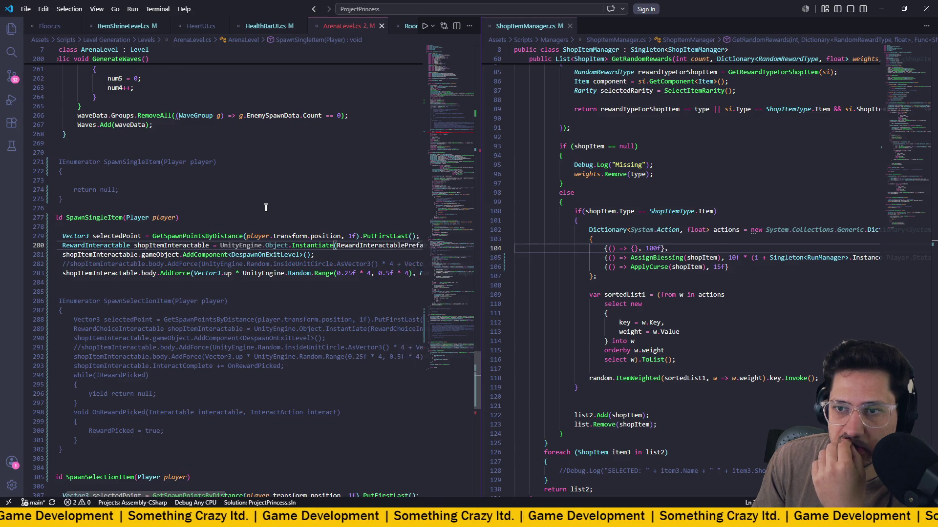
pyautogui.hscroll(-1, 267, 204)
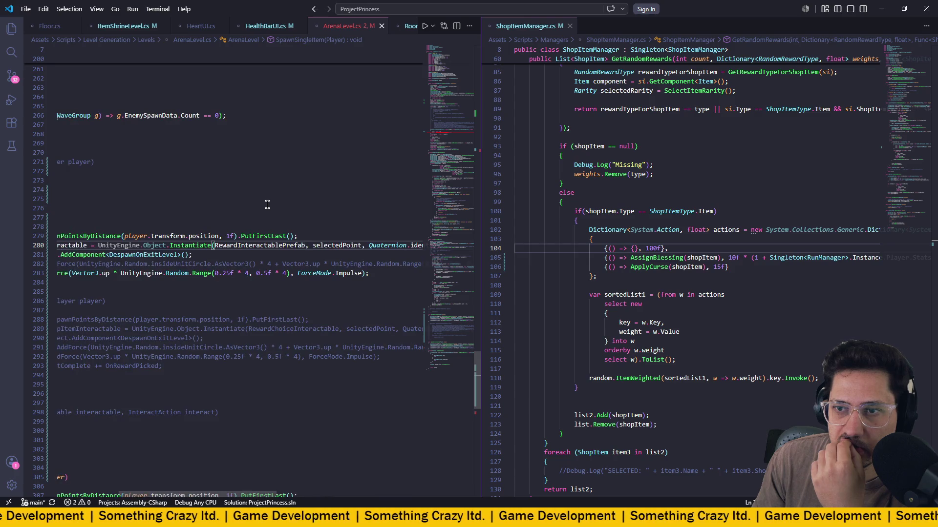
pyautogui.hscroll(-5, 267, 204)
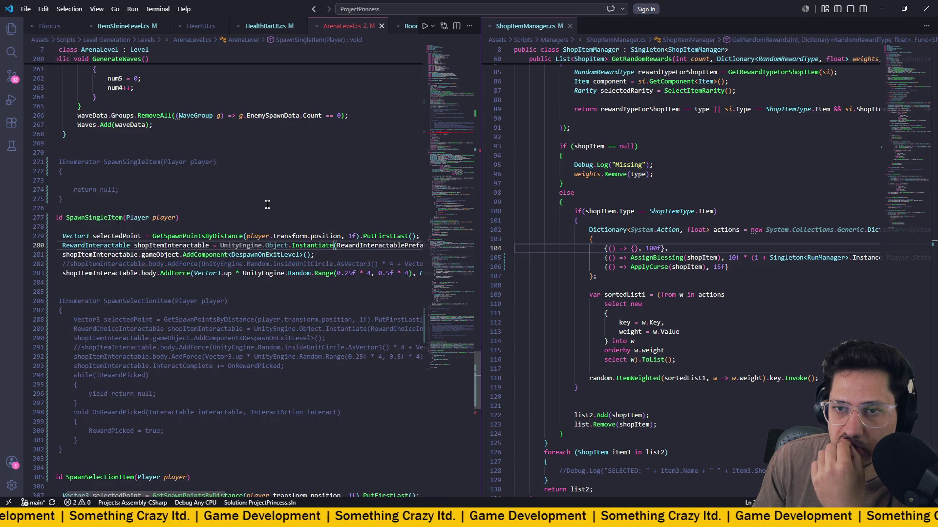
pyautogui.scroll(-8, 267, 204)
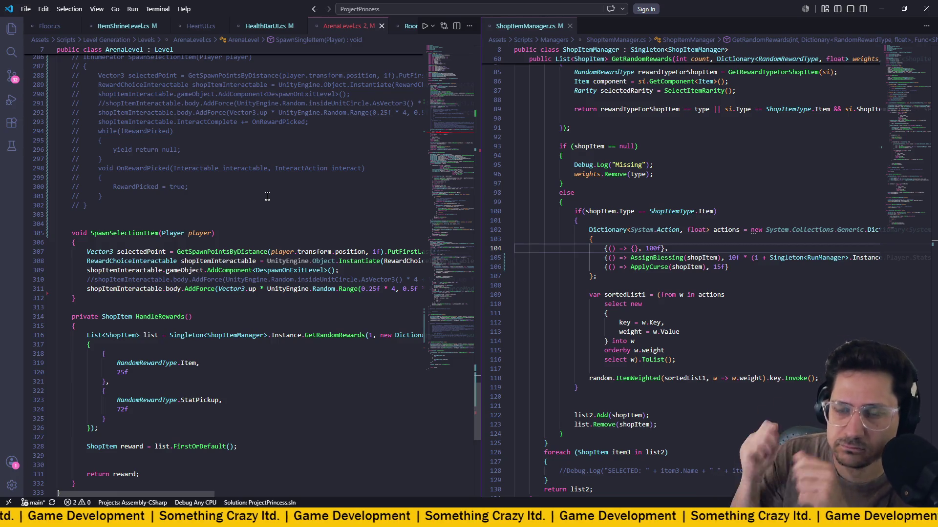
pyautogui.scroll(4, 267, 196)
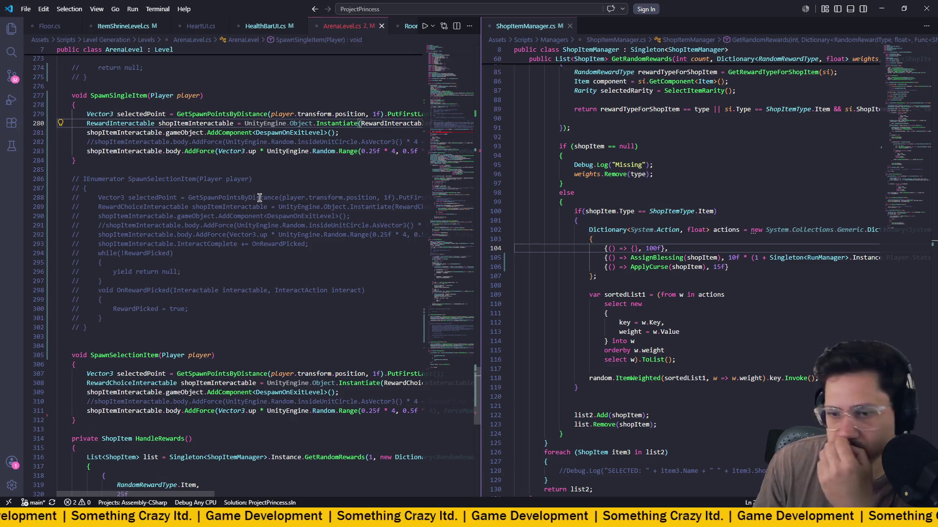
pyautogui.scroll(4, 259, 198)
pyautogui.scroll(-5, 260, 198)
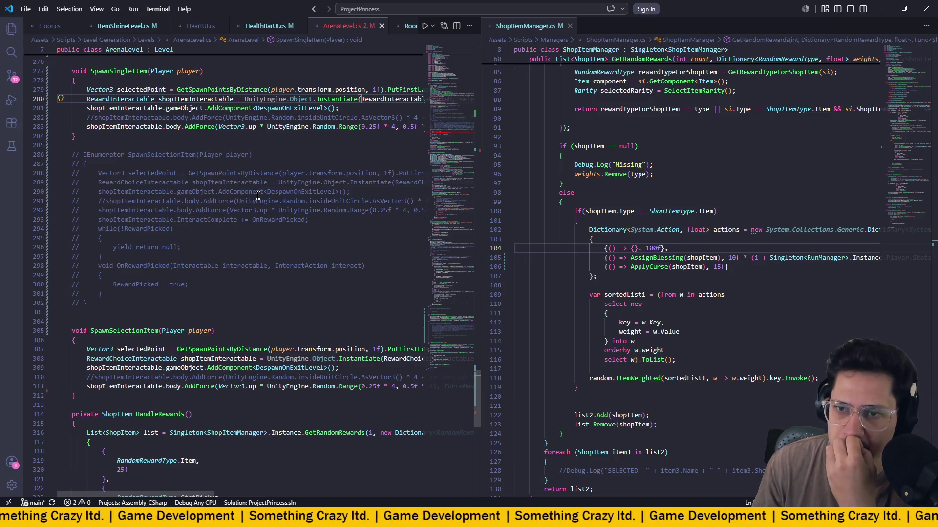
pyautogui.scroll(6, 165, 342)
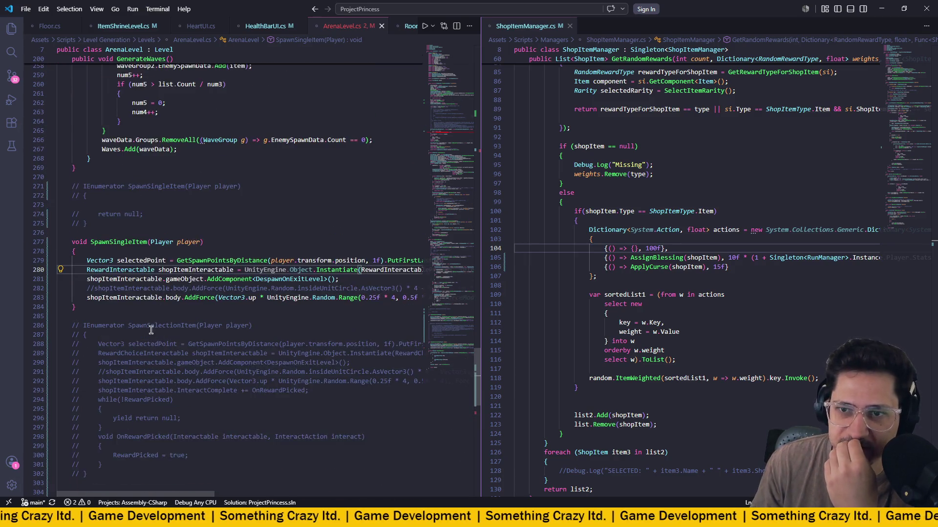
pyautogui.hscroll(2, 161, 322)
pyautogui.hscroll(-2, 160, 319)
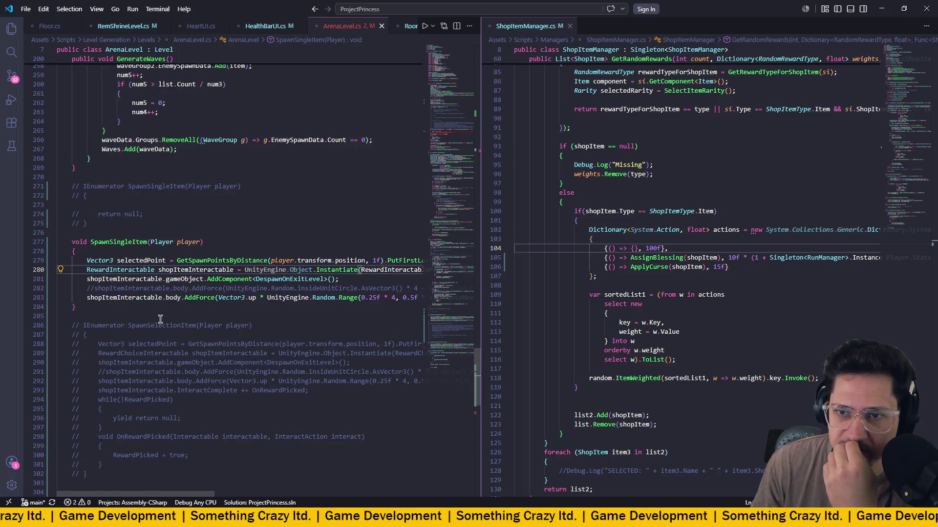
pyautogui.hscroll(5, 160, 319)
pyautogui.click(306, 277)
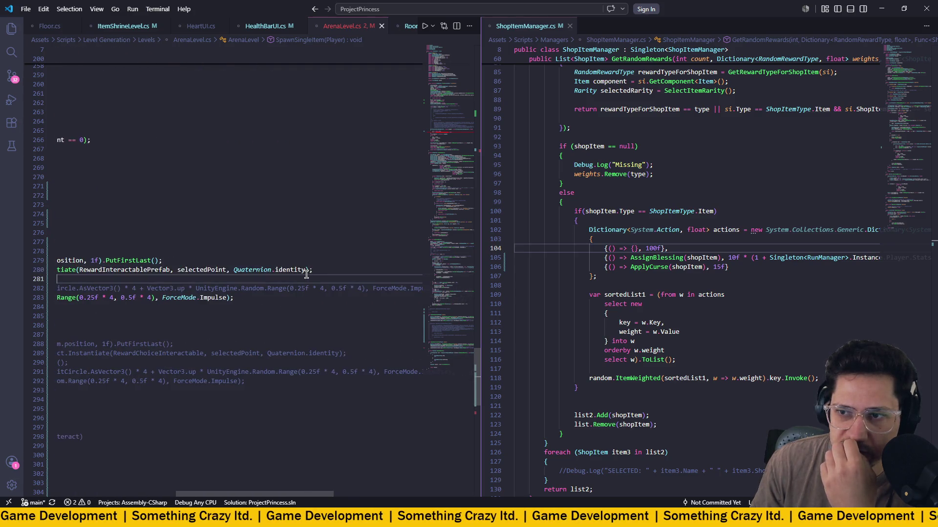
# Insert a new line above the AddComponent call starting with shopItemInteractable.
pyautogui.press('Home')
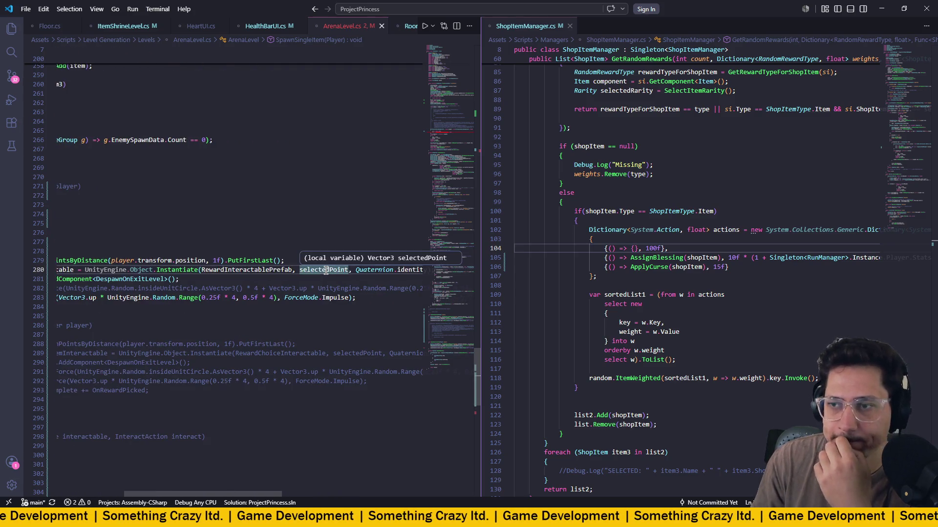
pyautogui.press('Return')
pyautogui.press('Up')
pyautogui.write('re')
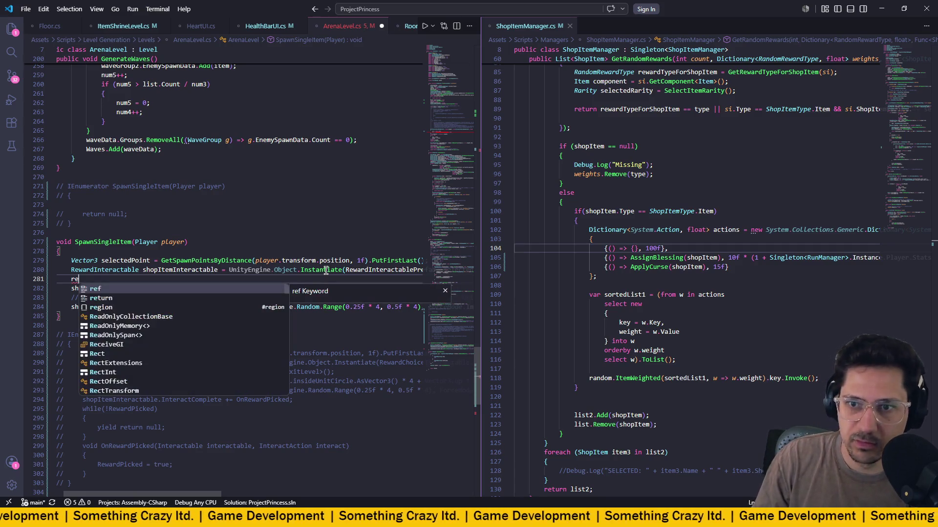
pyautogui.press('BackSpace')
pyautogui.press('BackSpace')
pyautogui.write('sh')
pyautogui.press('Tab')
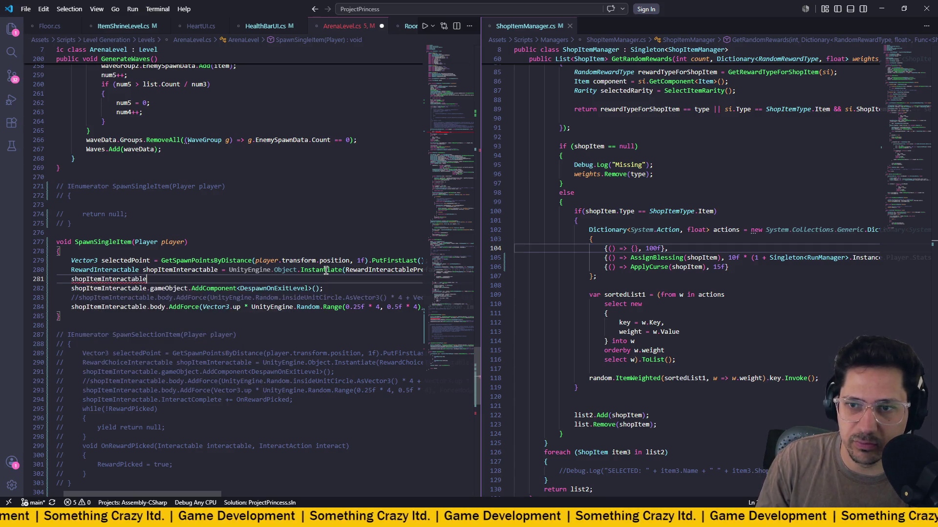
# Complete the line as shopItemInteractable.Initialize(HandleRewards()); and save ArenaLevel.cs.
pyautogui.write('.item')
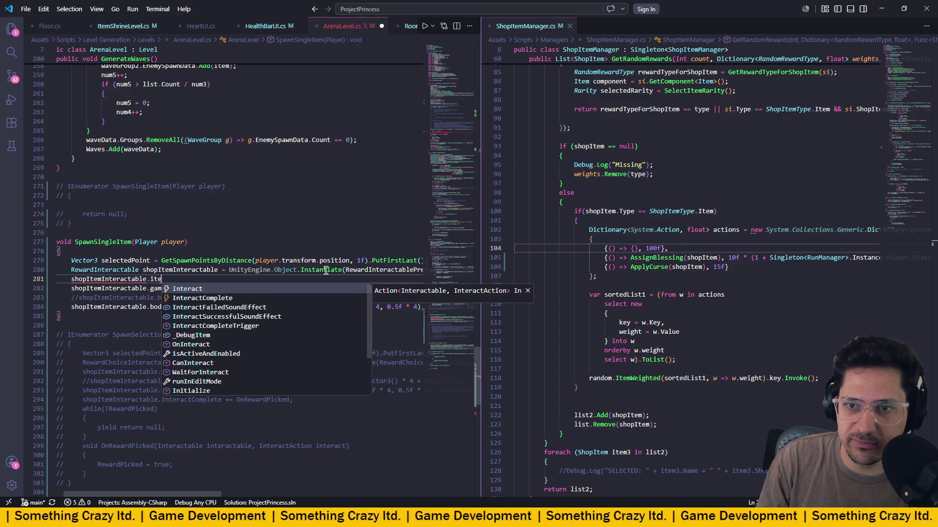
pyautogui.press('BackSpace')
pyautogui.press('BackSpace')
pyautogui.press('BackSpace')
pyautogui.press('Escape')
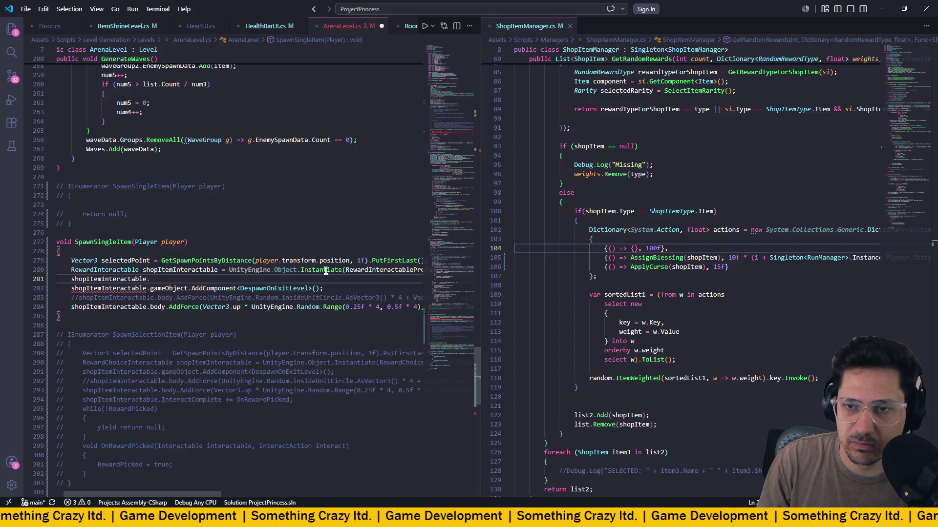
pyautogui.write('in')
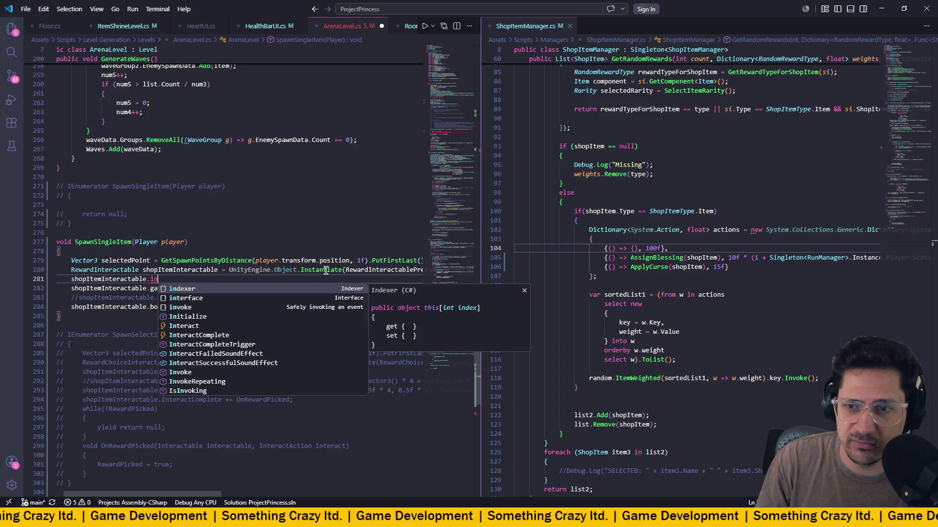
pyautogui.press('Down')
pyautogui.press('Down')
pyautogui.press('Down')
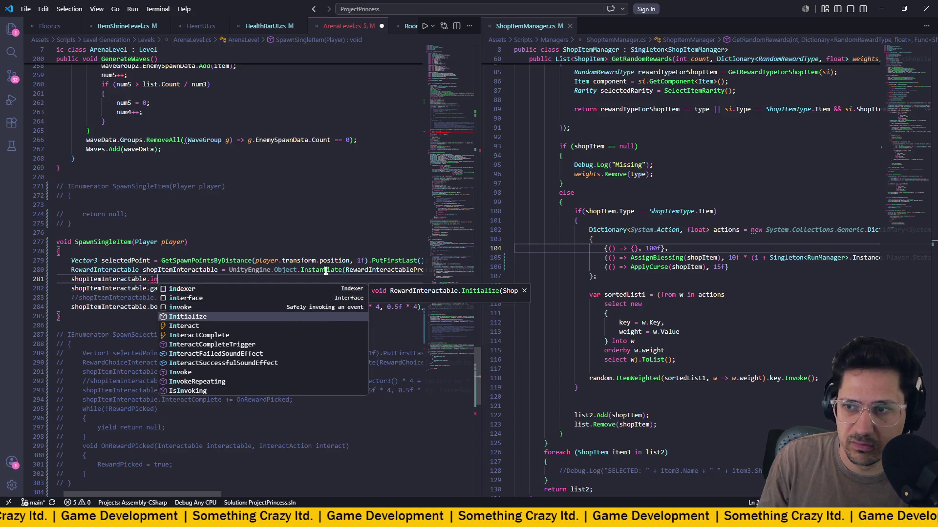
pyautogui.press('Tab')
pyautogui.write('(')
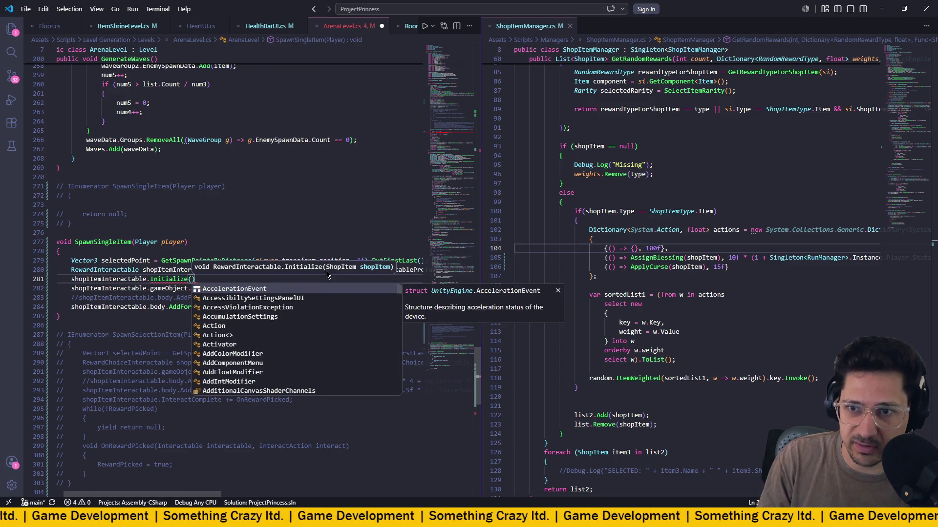
pyautogui.write('Hand')
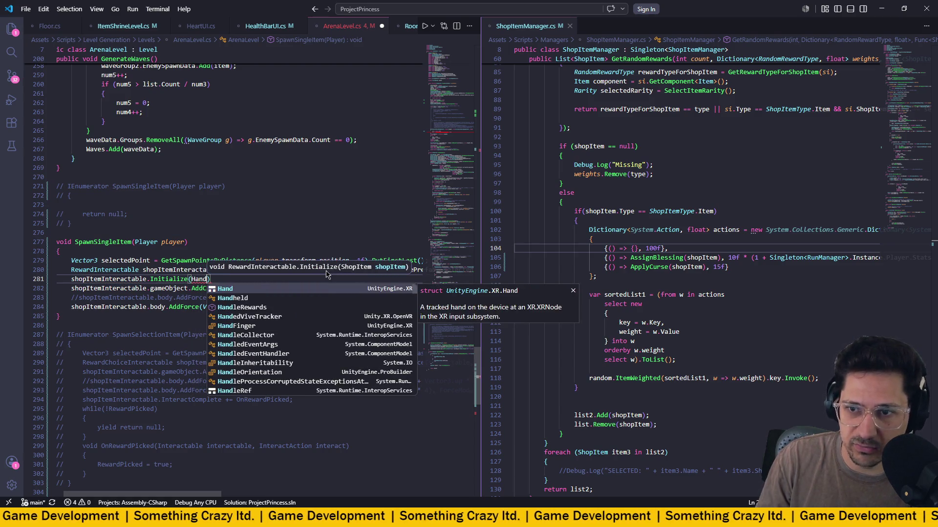
pyautogui.press('Down')
pyautogui.press('Down')
pyautogui.press('Tab')
pyautogui.write('(')
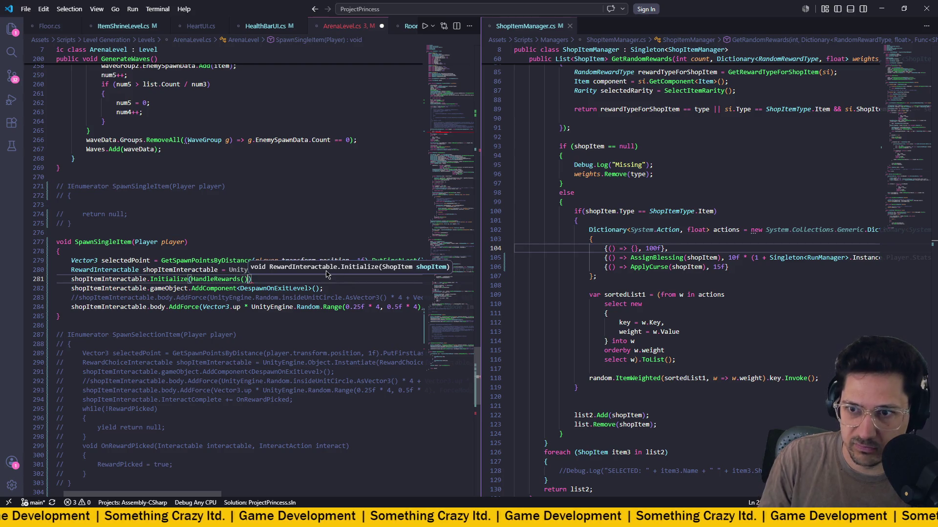
pyautogui.write('))')
pyautogui.hotkey('ctrl', 's')
pyautogui.scroll(-15, 277, 241)
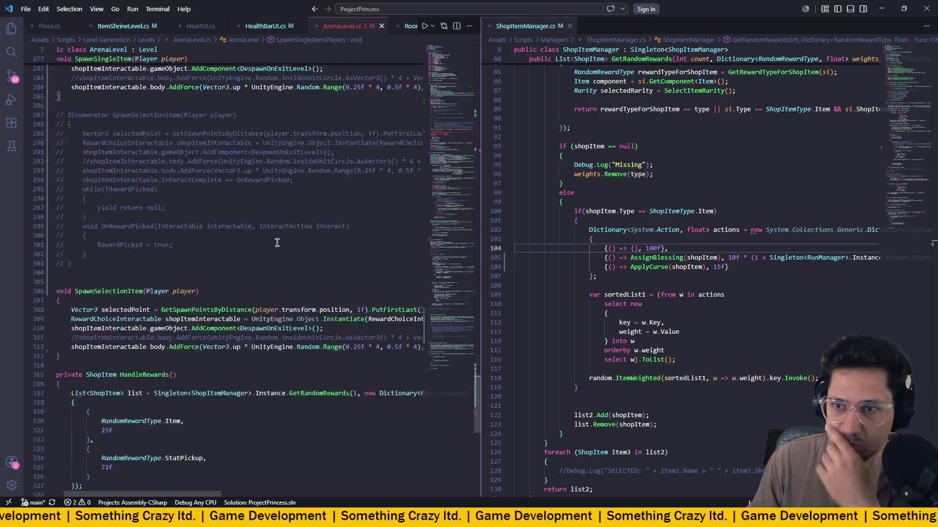
pyautogui.scroll(9, 278, 239)
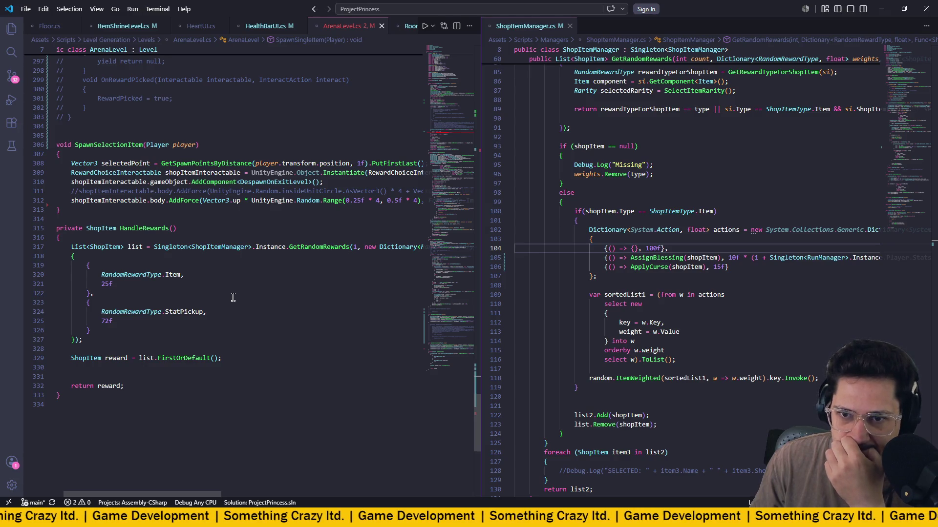
pyautogui.scroll(9, 233, 297)
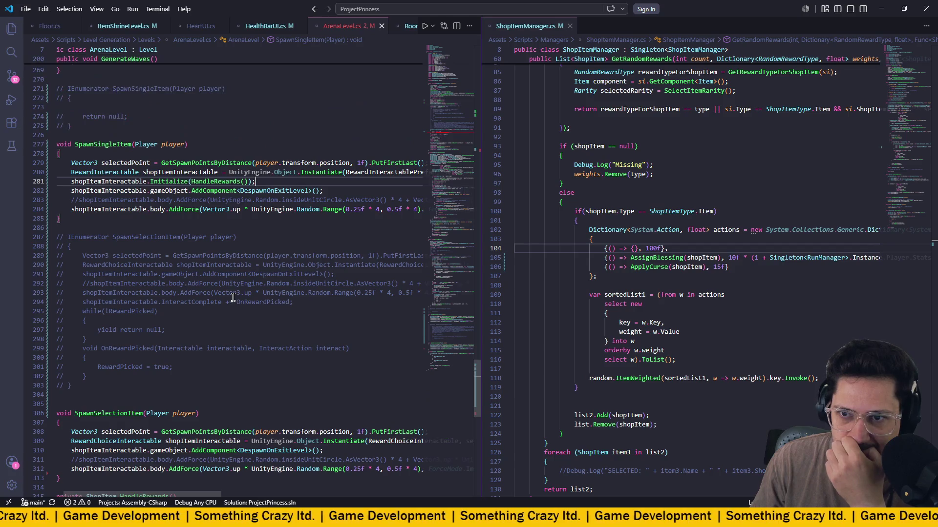
pyautogui.scroll(-3, 233, 298)
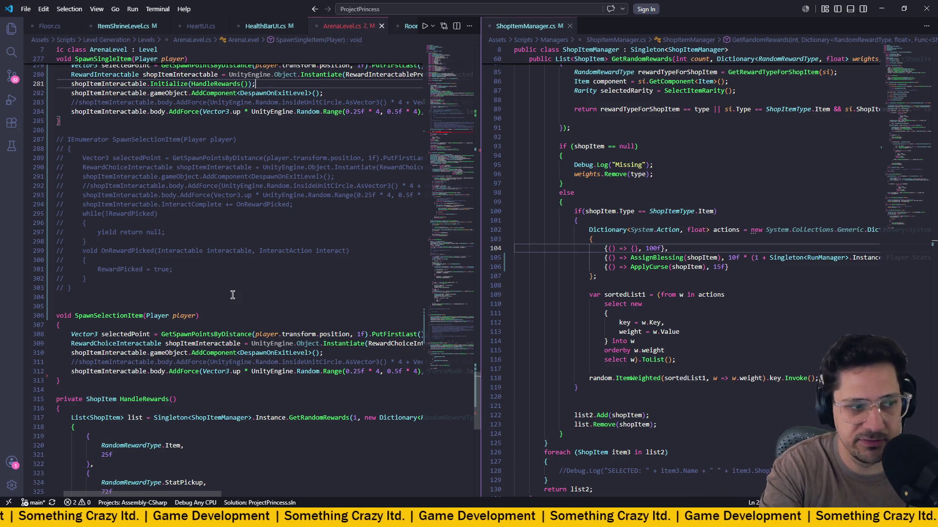
pyautogui.scroll(-6, 225, 295)
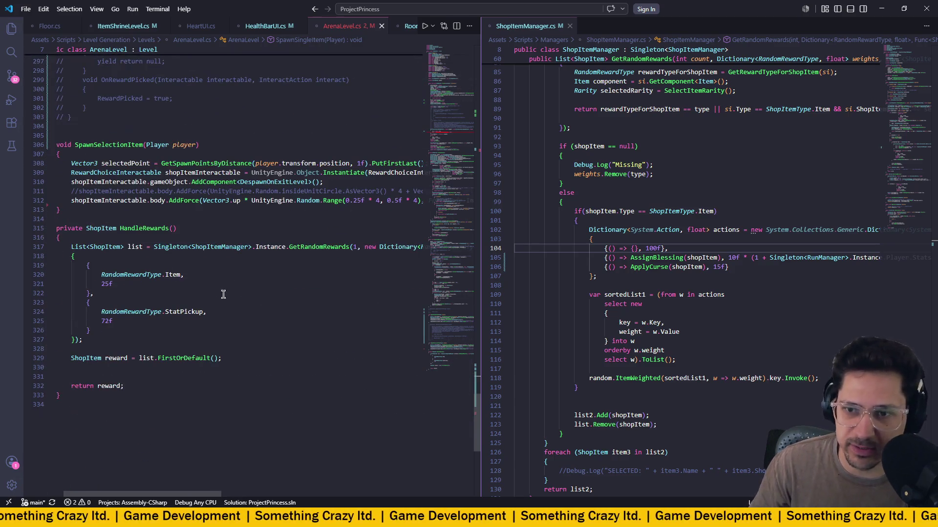
pyautogui.scroll(11, 195, 399)
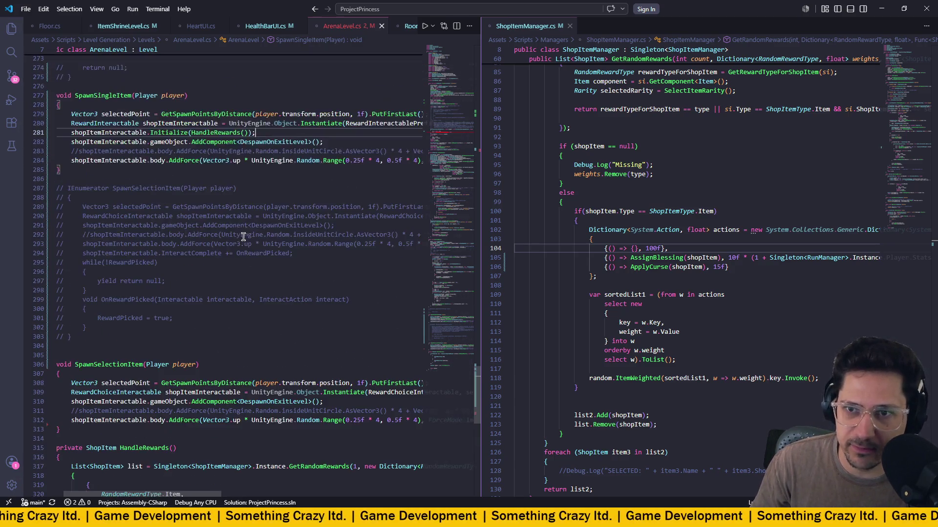
pyautogui.scroll(3, 296, 298)
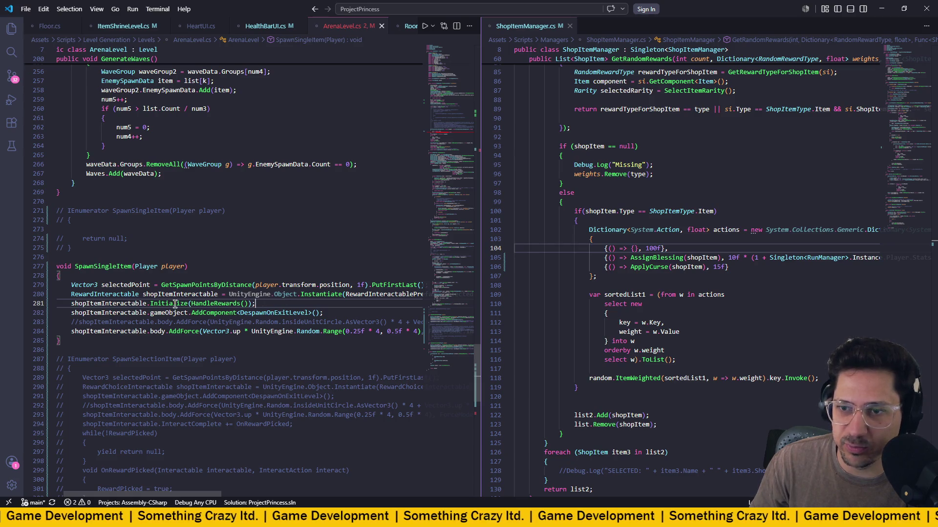
pyautogui.scroll(5, 195, 304)
pyautogui.scroll(-9, 246, 307)
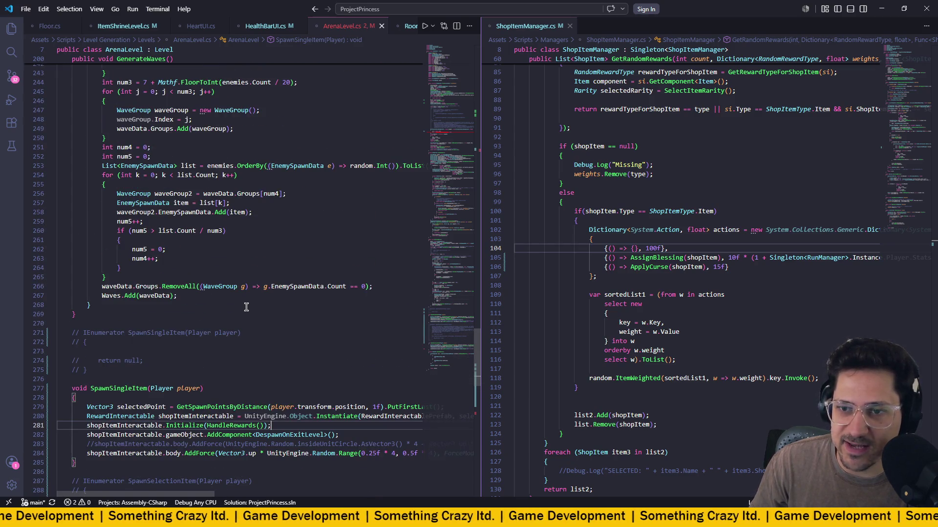
pyautogui.scroll(-1, 205, 283)
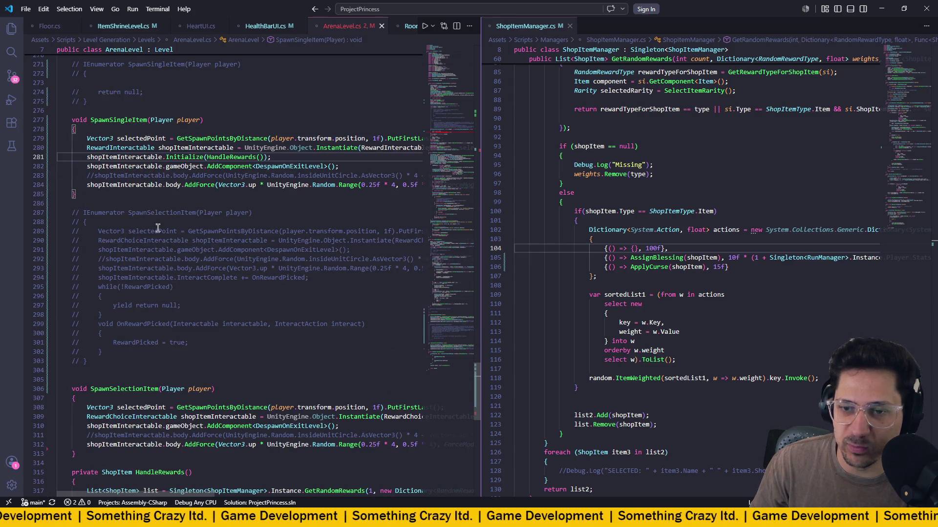
pyautogui.click(125, 122)
pyautogui.doubleClick(127, 391)
pyautogui.doubleClick(138, 120)
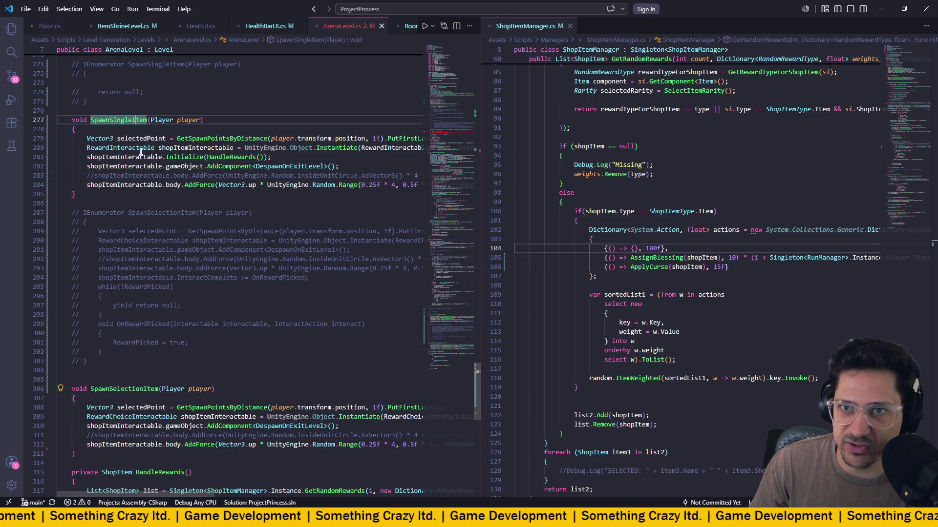
pyautogui.doubleClick(151, 389)
pyautogui.doubleClick(118, 120)
pyautogui.doubleClick(147, 389)
pyautogui.scroll(3, 238, 356)
# Scroll up to Play() and read the conversion error on the SpawnSelectionItem entry (line 90).
pyautogui.scroll(20, 238, 356)
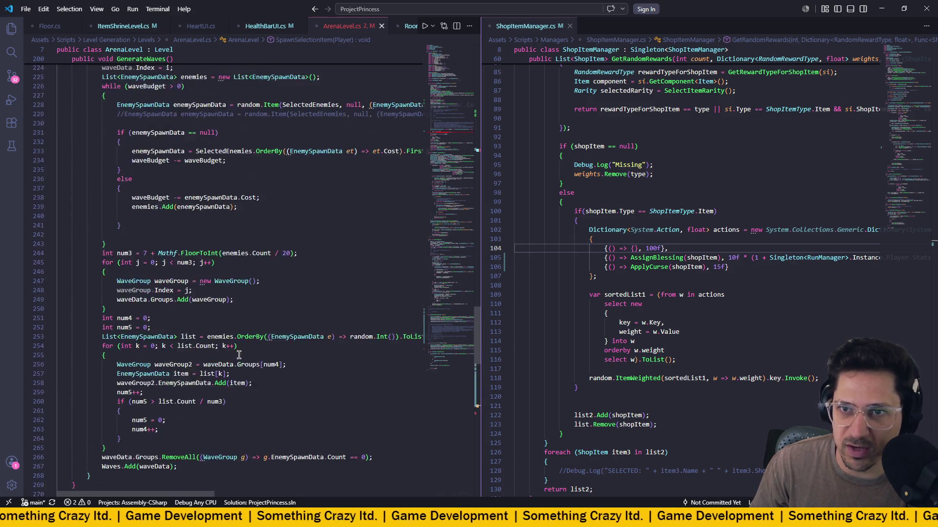
pyautogui.scroll(20, 239, 354)
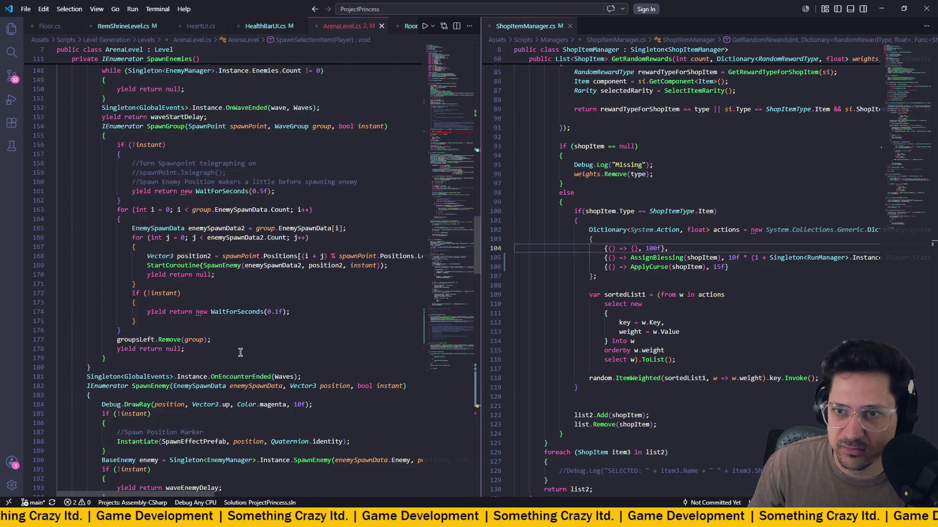
pyautogui.scroll(7, 240, 352)
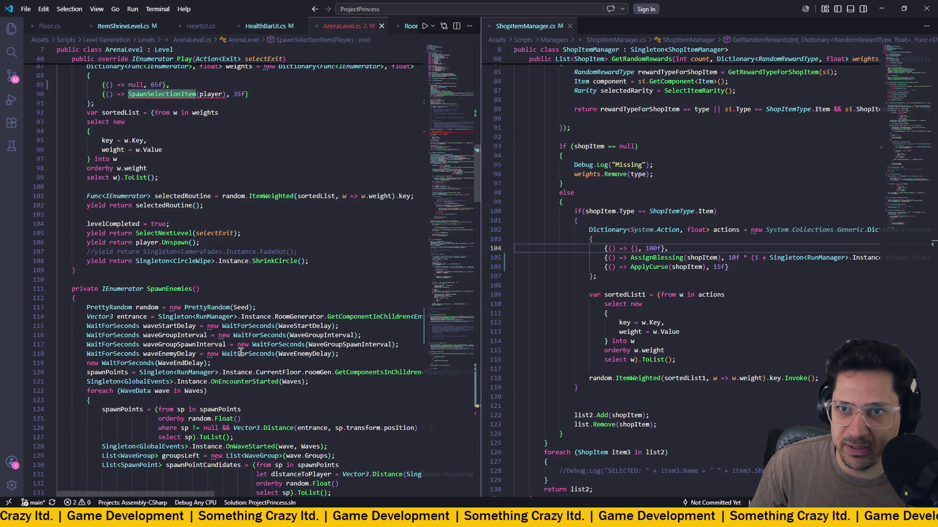
pyautogui.scroll(5, 240, 353)
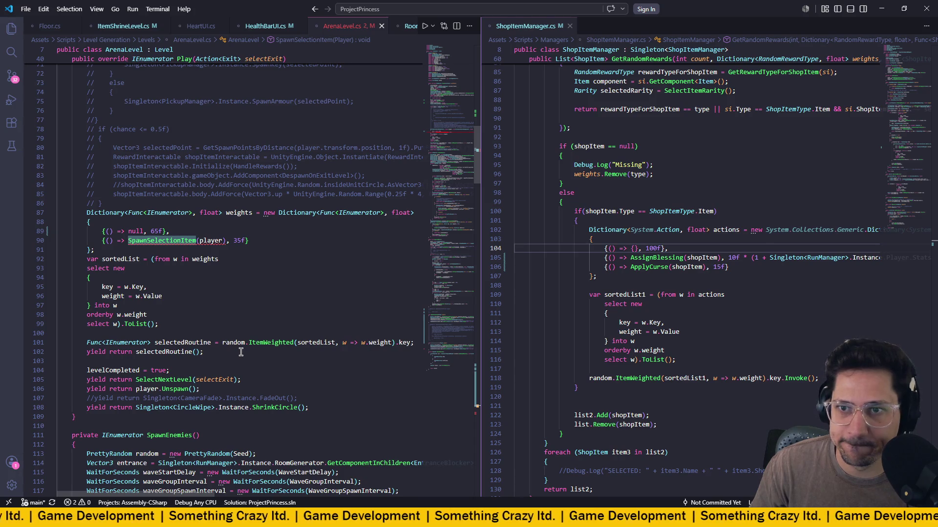
pyautogui.click(166, 241)
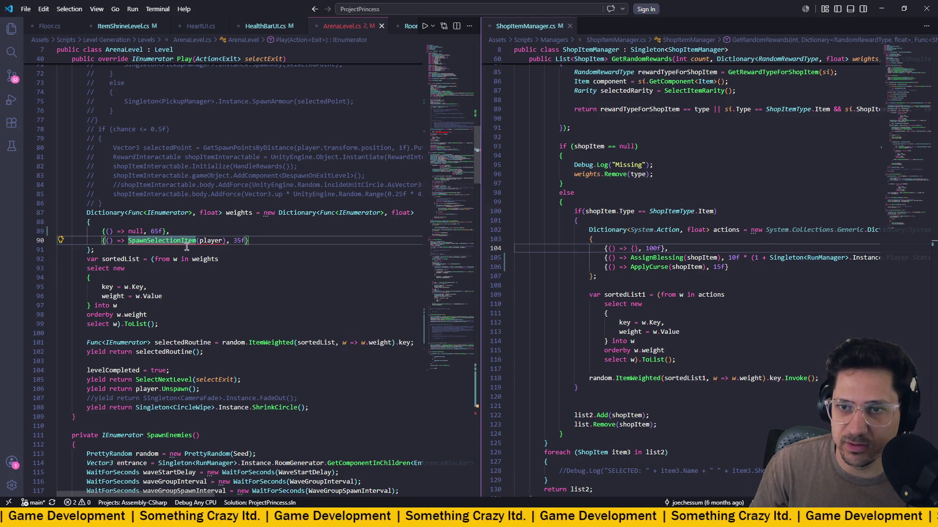
pyautogui.moveTo(187, 243)
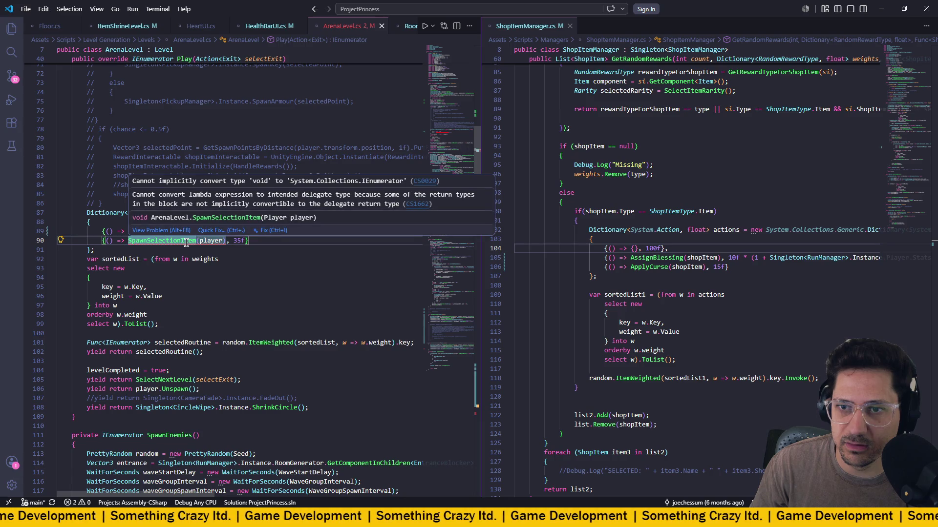
pyautogui.scroll(-12, 186, 243)
pyautogui.scroll(13, 186, 243)
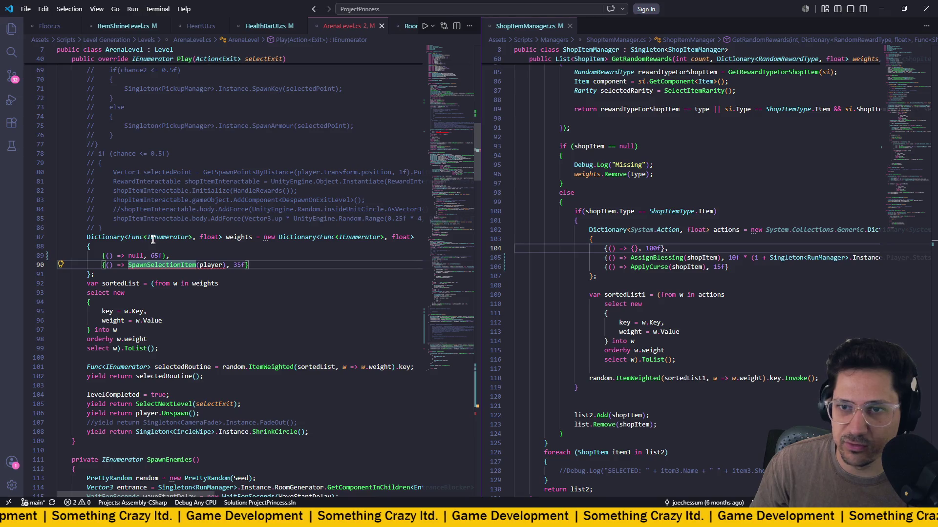
# Select lines 89–102 of the weighted routine code.
pyautogui.moveTo(149, 241)
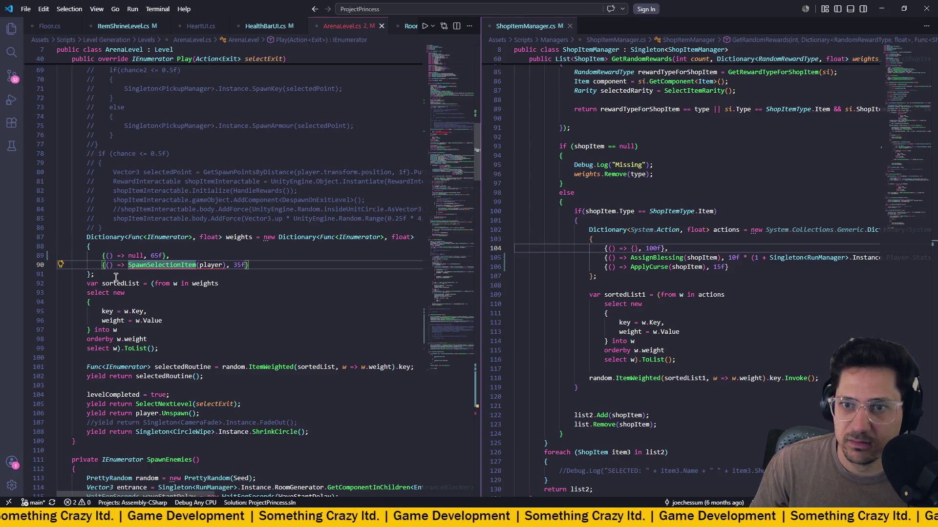
pyautogui.moveTo(95, 275)
pyautogui.mouseDown()
pyautogui.moveTo(20, 246)
pyautogui.moveTo(20, 237)
pyautogui.mouseUp()
pyautogui.click(219, 284)
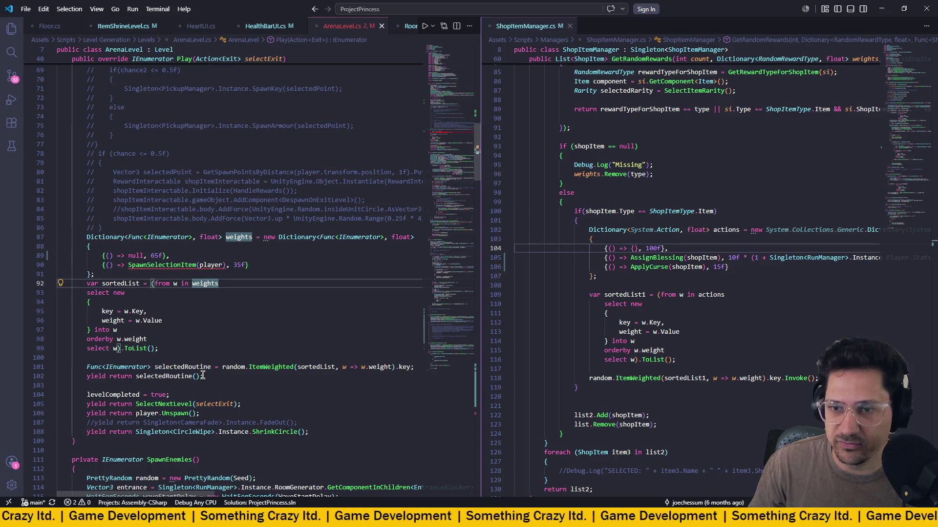
pyautogui.moveTo(203, 376)
pyautogui.mouseDown()
pyautogui.moveTo(159, 368)
pyautogui.moveTo(9, 252)
pyautogui.moveTo(10, 237)
pyautogui.mouseUp()
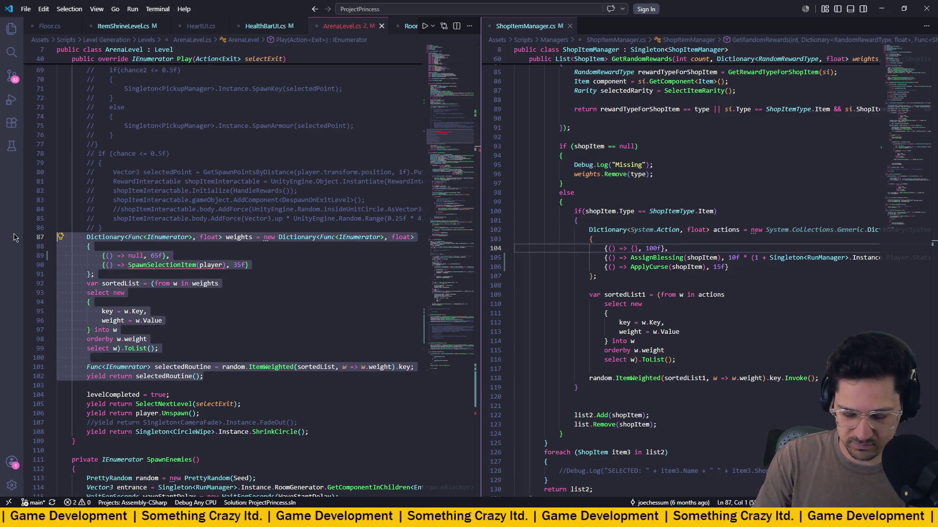
# Comment out the old weights block and paste a correctly indented active copy beneath it.
pyautogui.hotkey('ctrl', 'f')
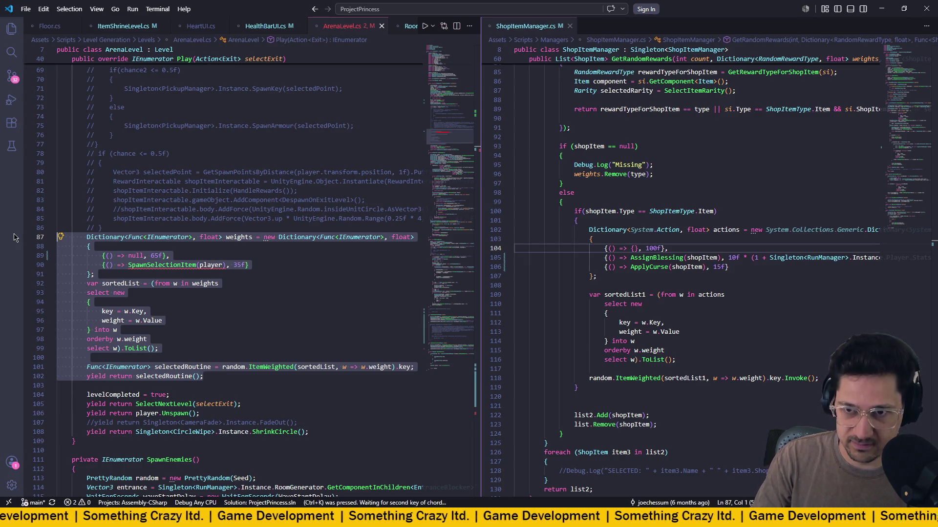
pyautogui.hotkey('ctrl', 'c')
pyautogui.click(250, 376)
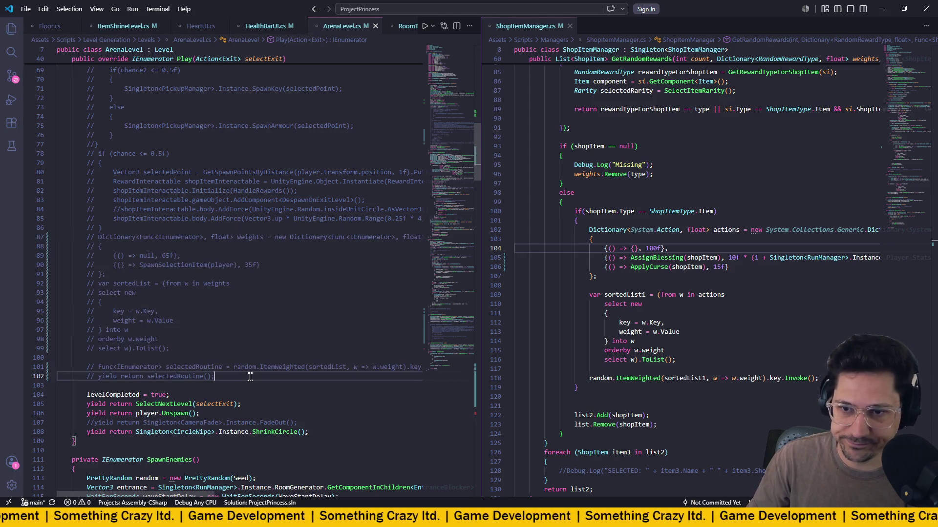
pyautogui.press('Return')
pyautogui.hotkey('ctrl', 'v')
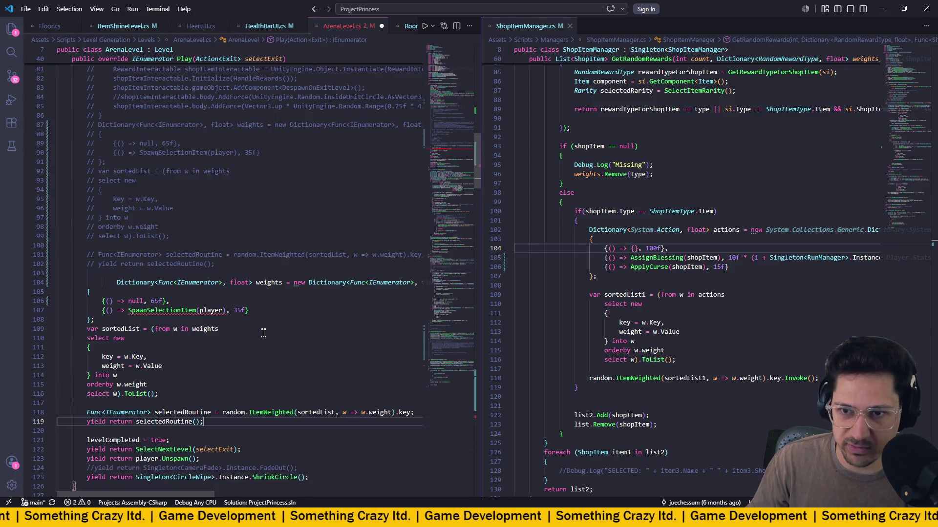
pyautogui.click(117, 282)
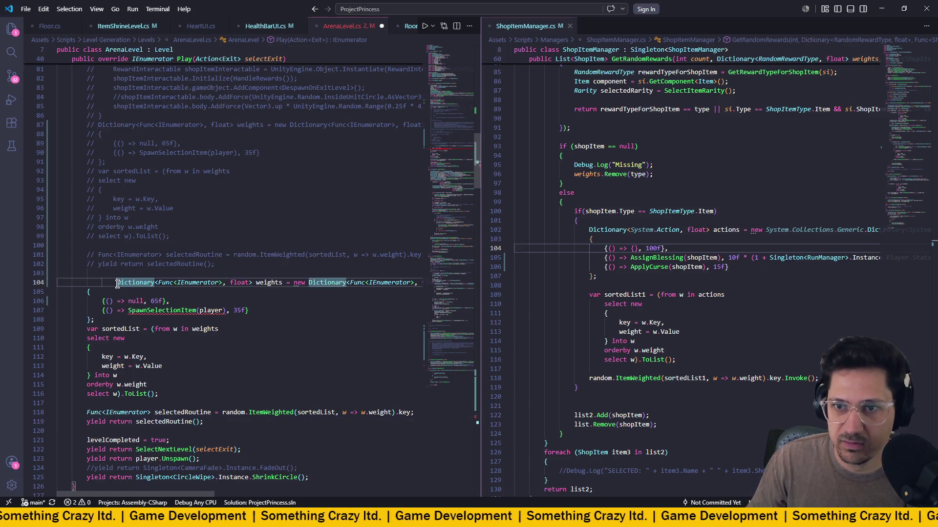
pyautogui.press('BackSpace')
pyautogui.press('BackSpace')
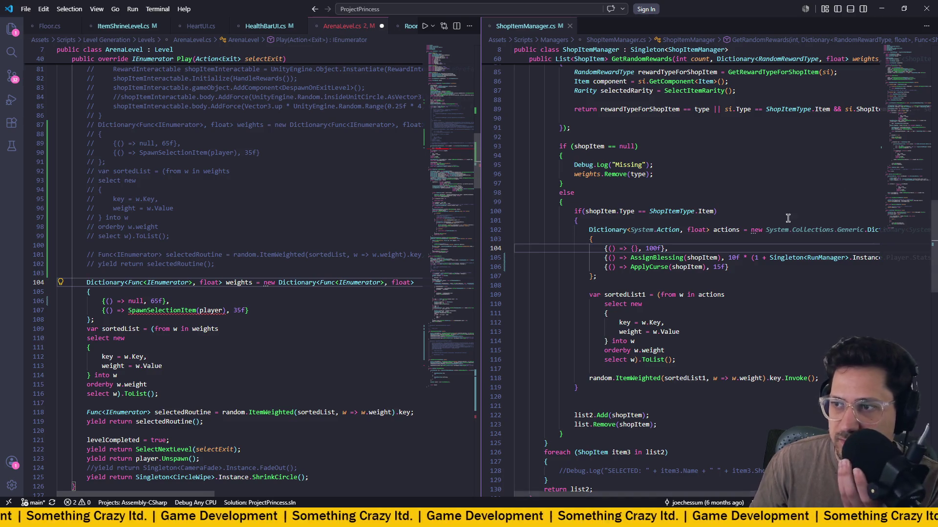
pyautogui.scroll(-2, 788, 218)
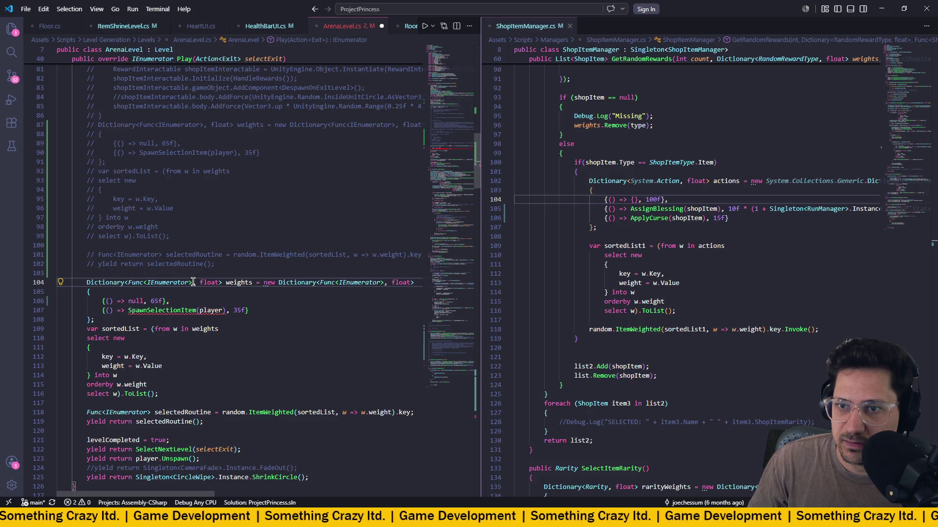
# Change the dictionary's declared key type from Func<IEnumerator> to Action on line 104.
pyautogui.click(145, 284)
pyautogui.click(126, 284)
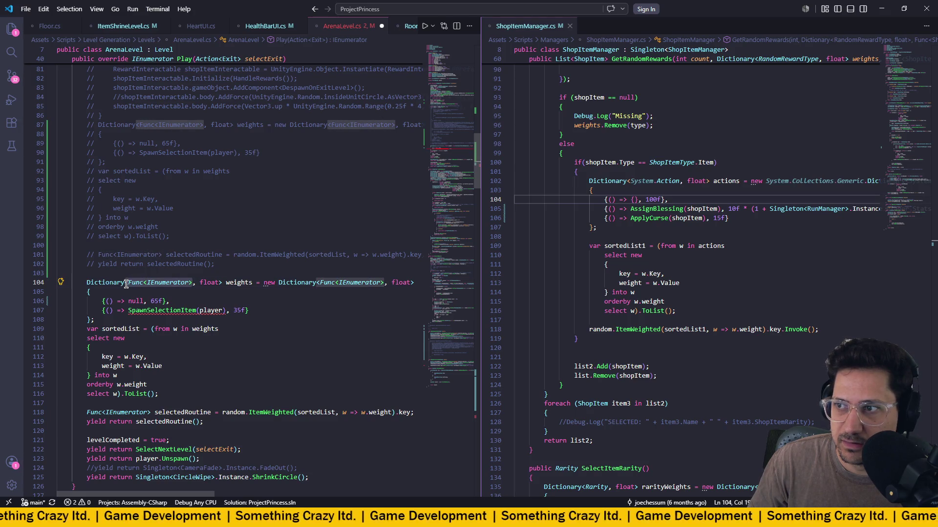
pyautogui.click(128, 284)
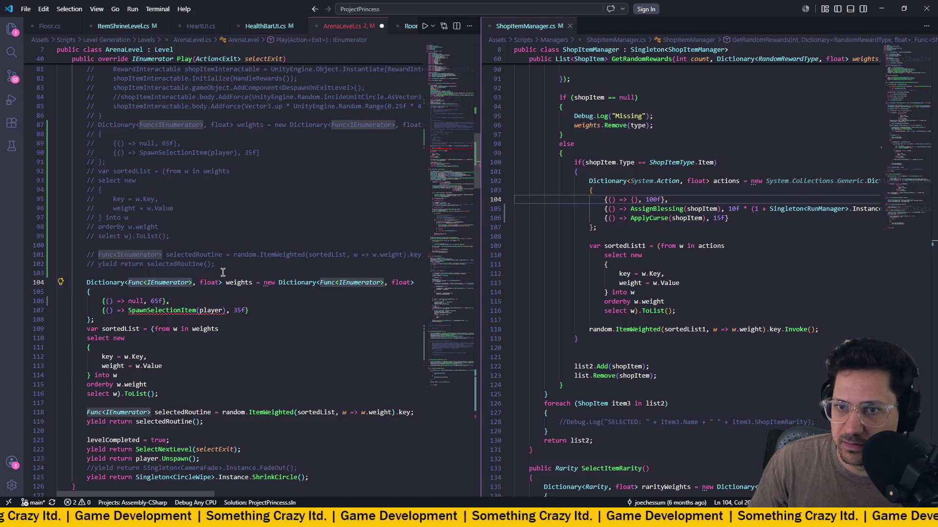
pyautogui.hotkey('ctrl', 'shift', 'Right')
pyautogui.hotkey('ctrl', 'shift', 'Right')
pyautogui.hotkey('ctrl', 'shift', 'Right')
pyautogui.write('Syst')
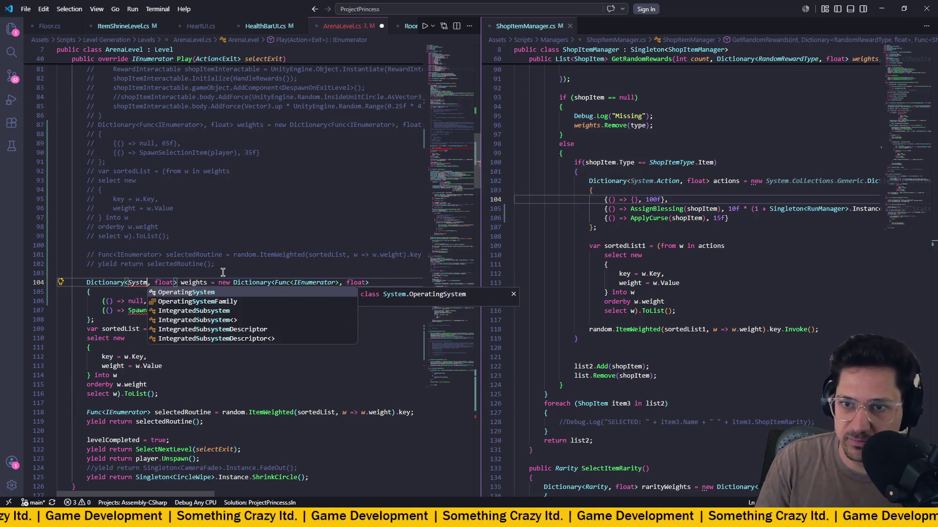
pyautogui.press('BackSpace')
pyautogui.write('Action')
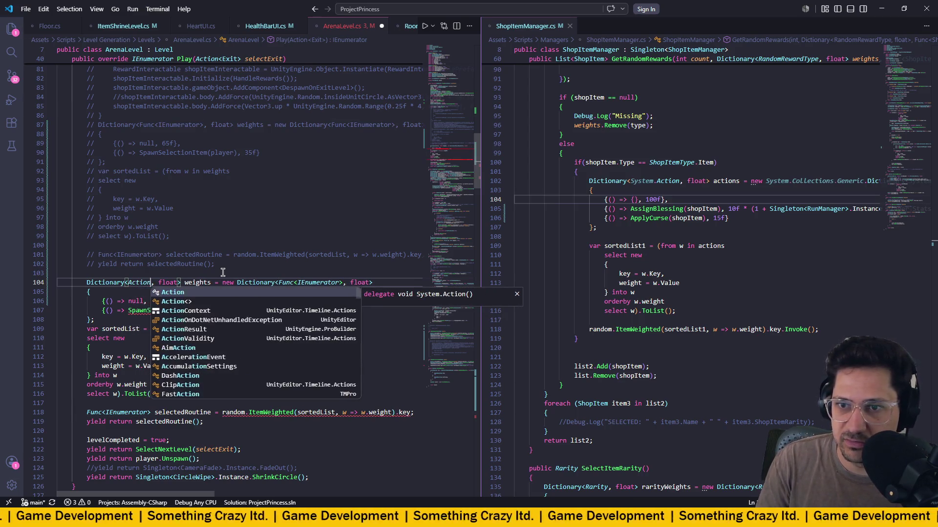
pyautogui.press('Escape')
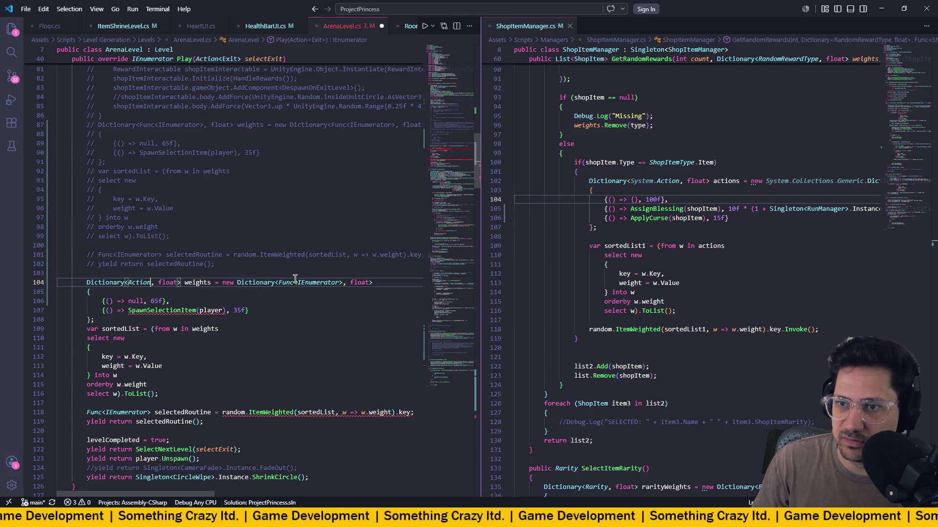
# Replace the constructed type's Func<IEnumerator> with Action from the IntelliSense list.
pyautogui.moveTo(344, 285); pyautogui.dragTo(278, 285)
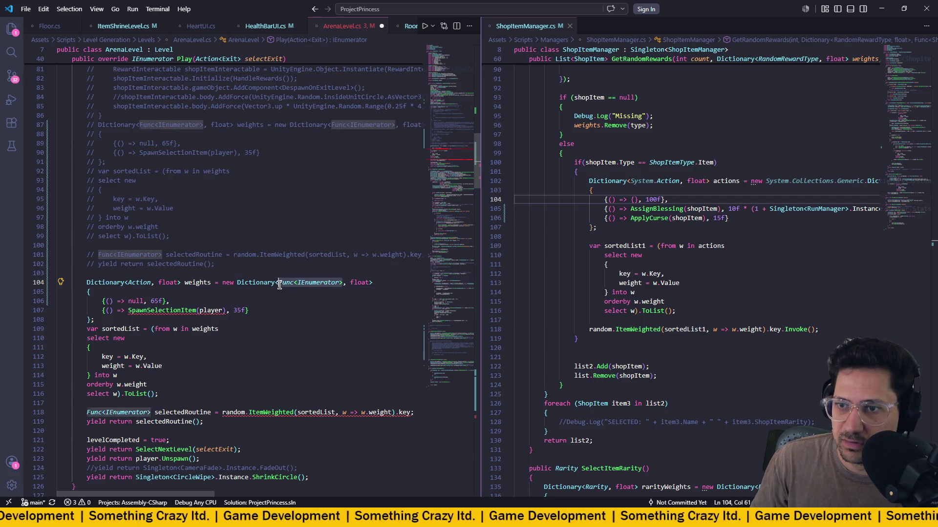
pyautogui.write('Sc')
pyautogui.press('BackSpace')
pyautogui.press('BackSpace')
pyautogui.write('Ac')
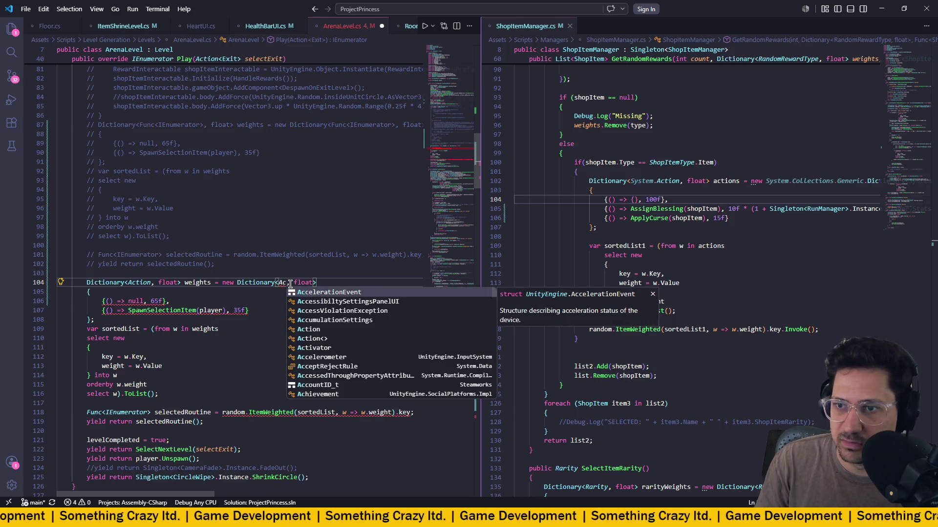
pyautogui.press('Down')
pyautogui.press('Down')
pyautogui.press('Down')
pyautogui.press('Return')
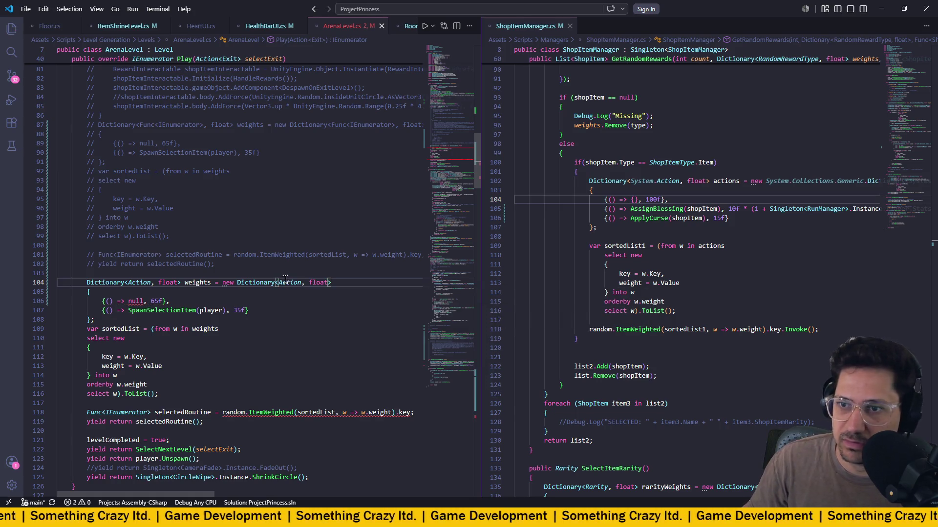
pyautogui.click(145, 301)
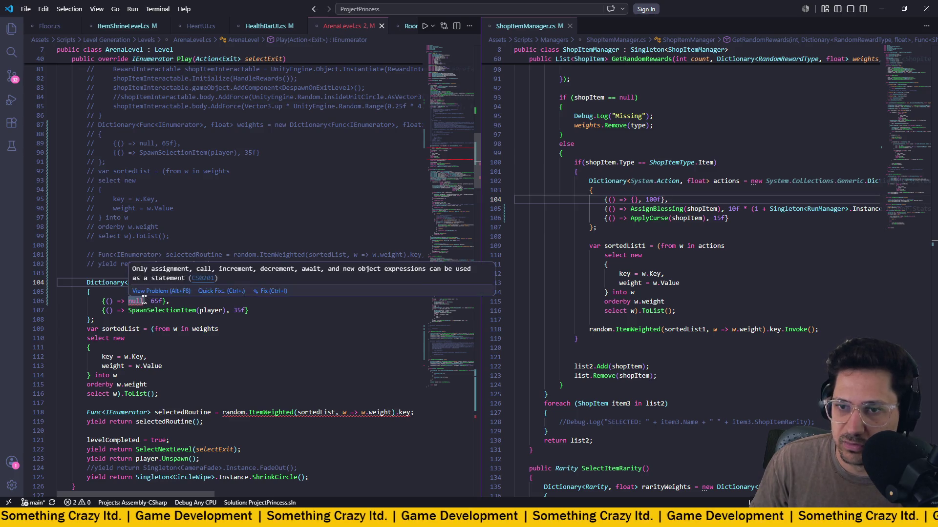
# Replace the null entry with an empty action {} and add a SpawnSingleItem(player) entry.
pyautogui.press('BackSpace')
pyautogui.press('BackSpace')
pyautogui.press('BackSpace')
pyautogui.write('{}')
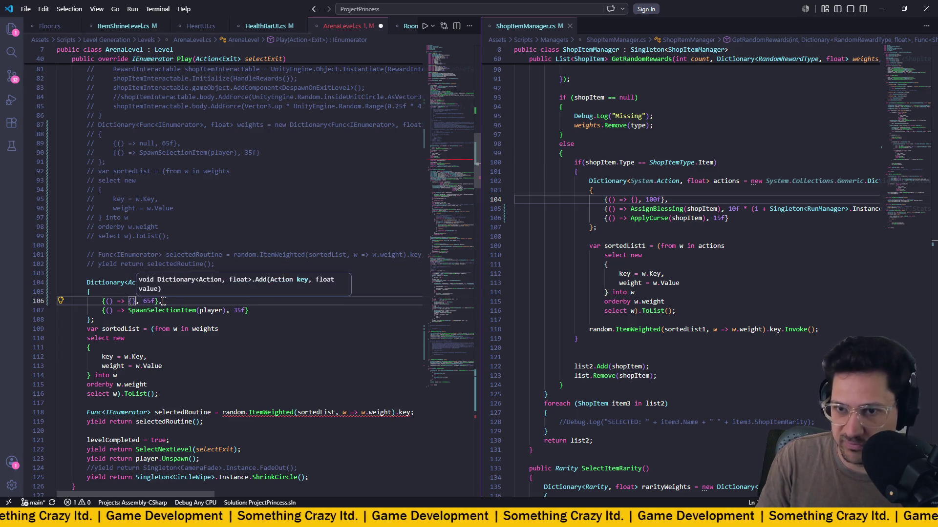
pyautogui.click(269, 311)
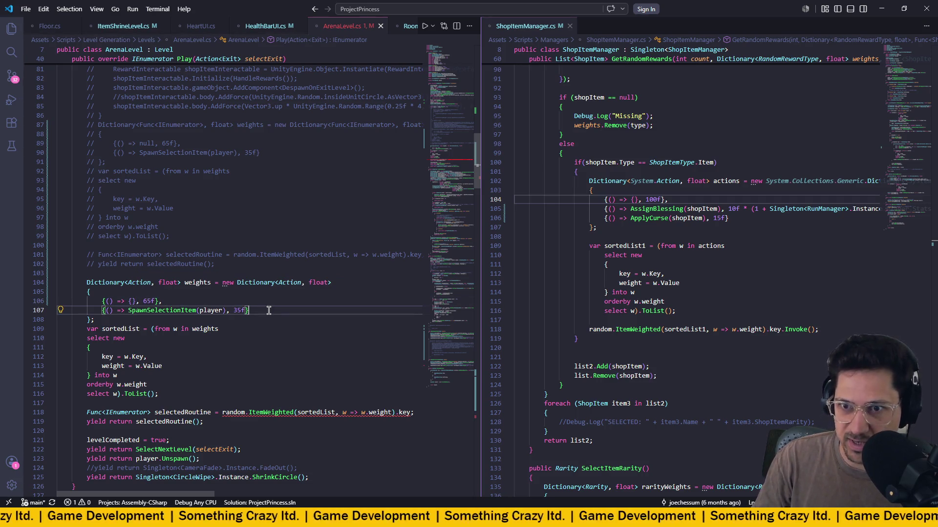
pyautogui.write(',')
pyautogui.press('Return')
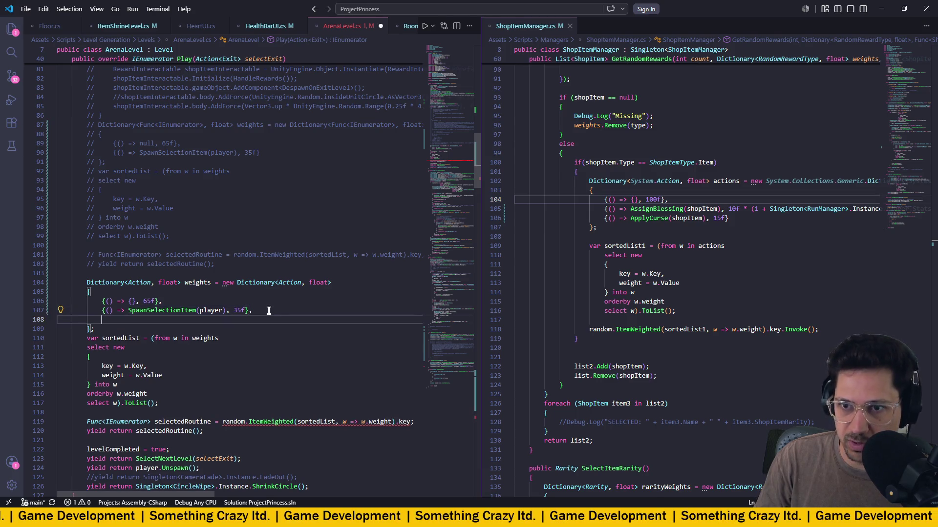
pyautogui.write('{')
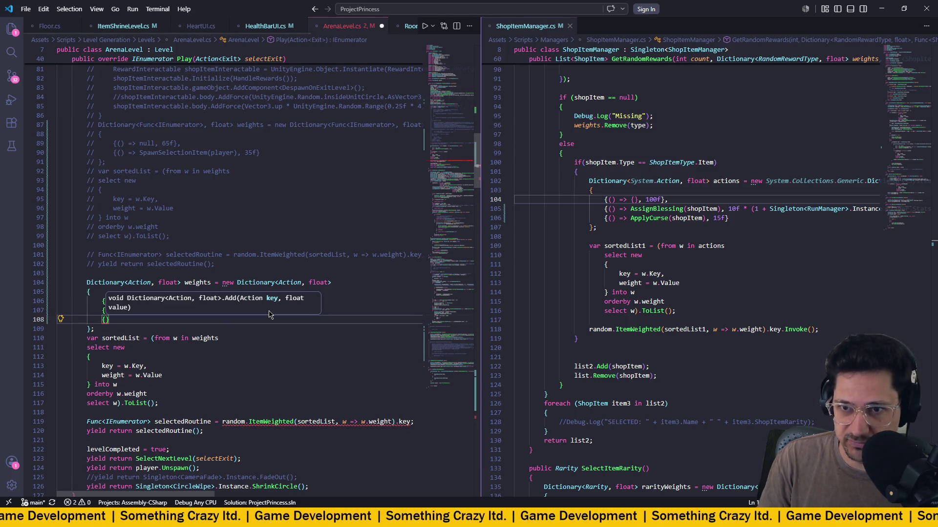
pyautogui.write('() ')
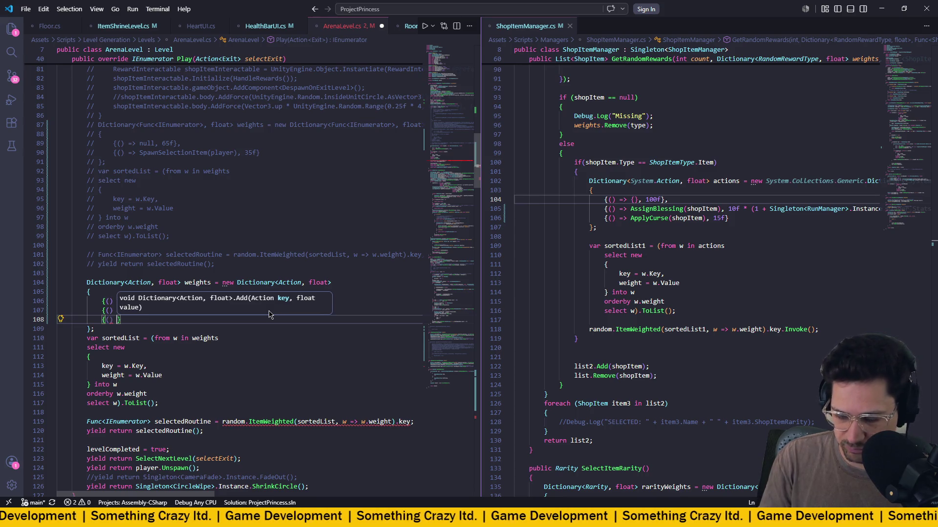
pyautogui.write('=> ')
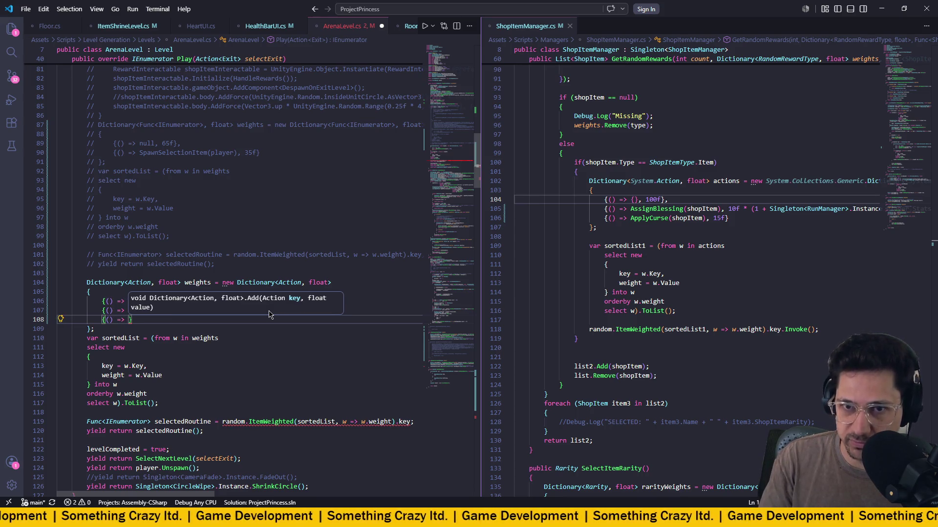
pyautogui.write('S')
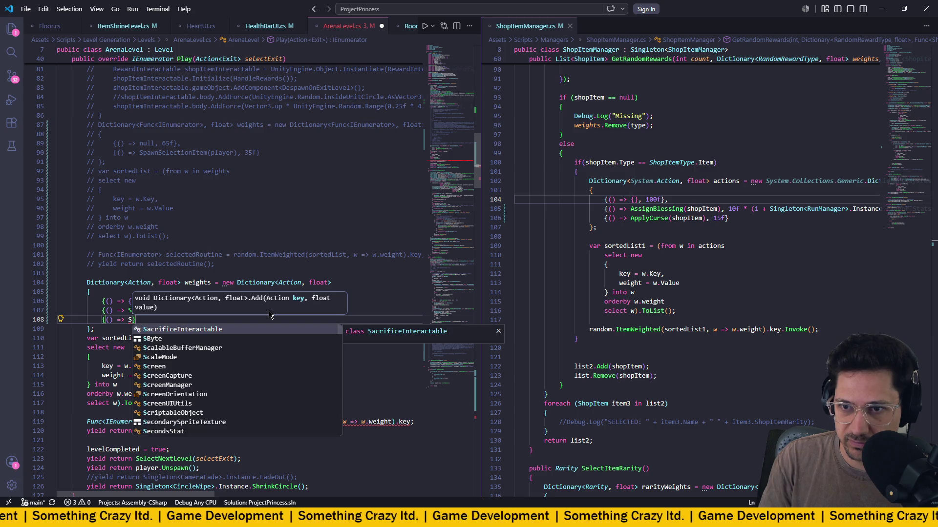
pyautogui.write('pawns')
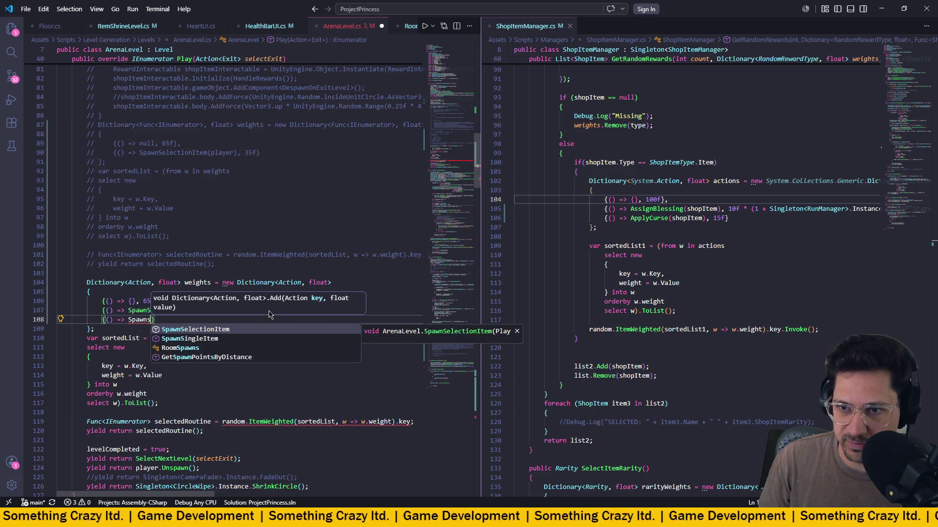
pyautogui.press('Down')
pyautogui.press('Tab')
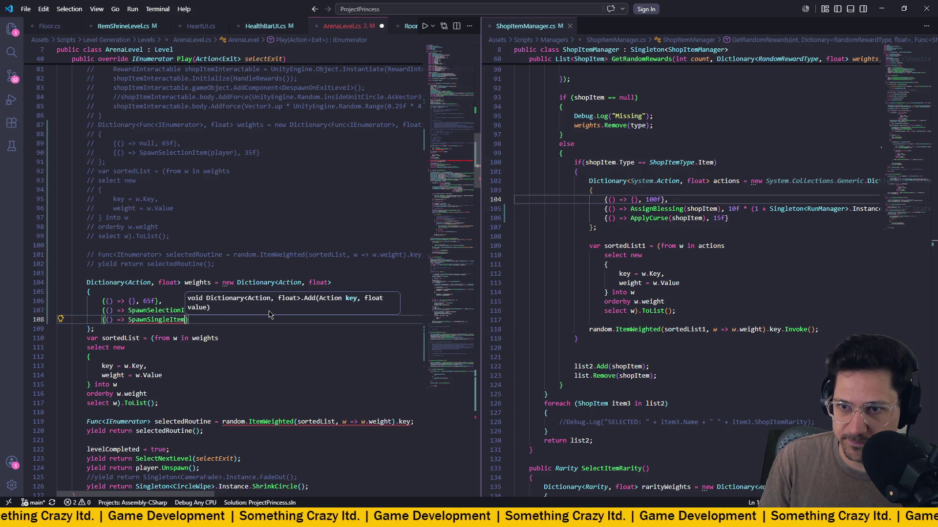
pyautogui.write('(plauer')
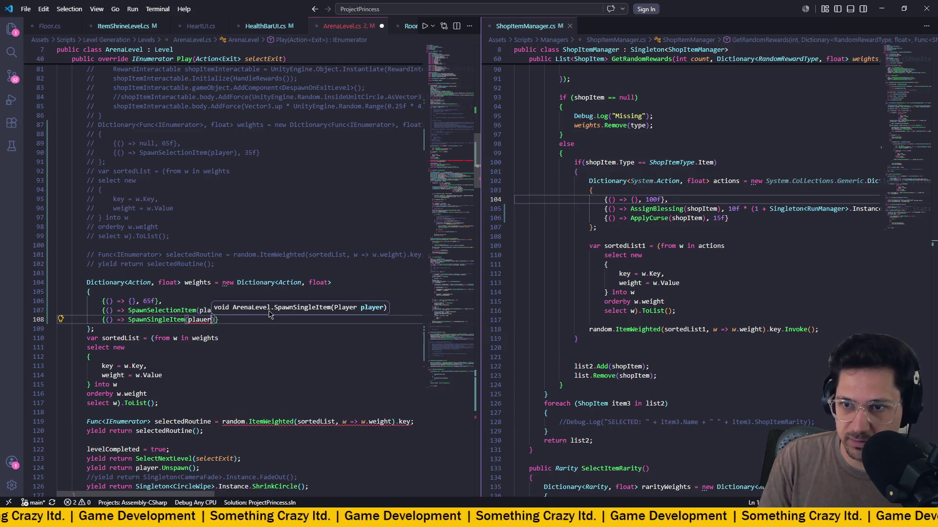
pyautogui.write('yer')
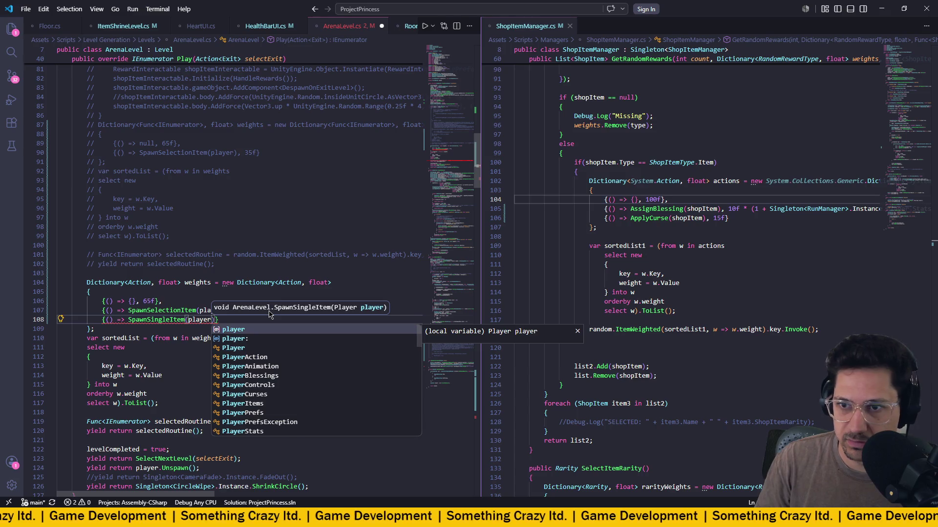
# Give the SpawnSingleItem entry a 50f weight, save ArenaLevel.cs, and select the weight values.
pyautogui.click(318, 245)
pyautogui.click(216, 320)
pyautogui.write(',')
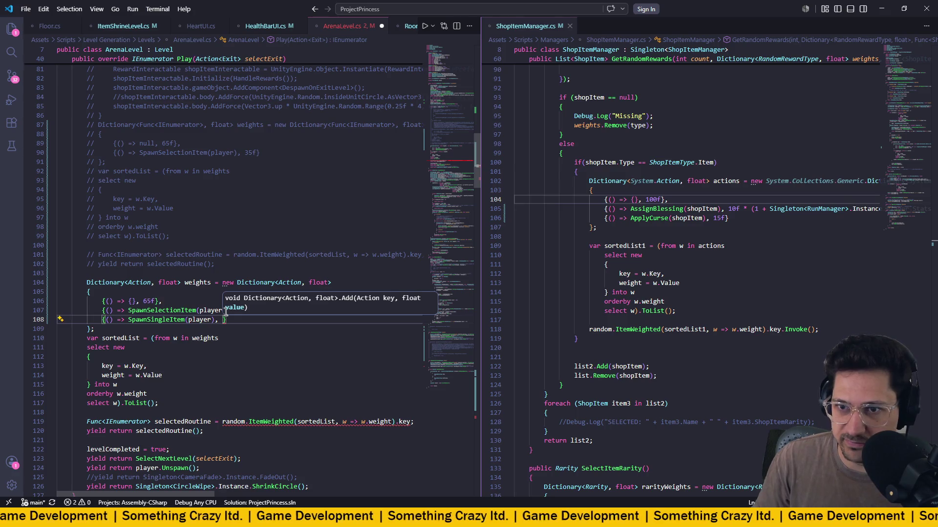
pyautogui.press('Escape')
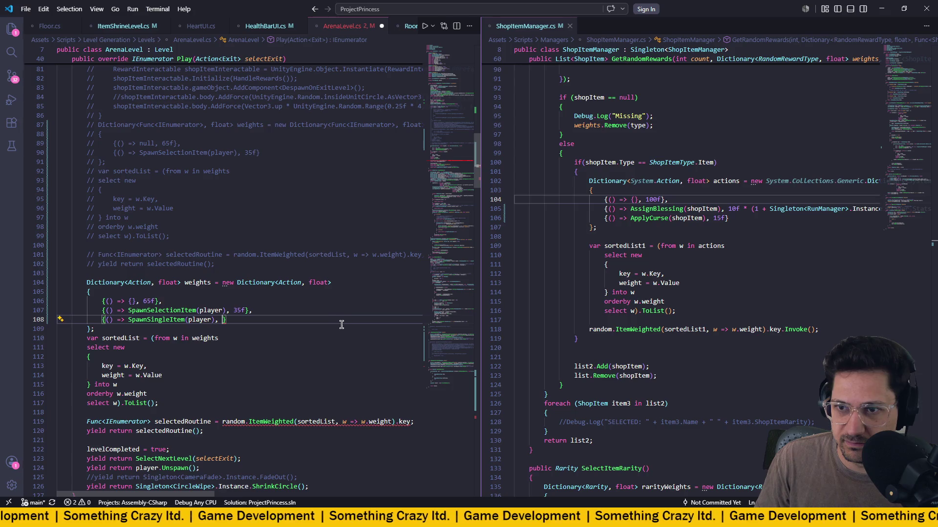
pyautogui.write('50g')
pyautogui.press('BackSpace')
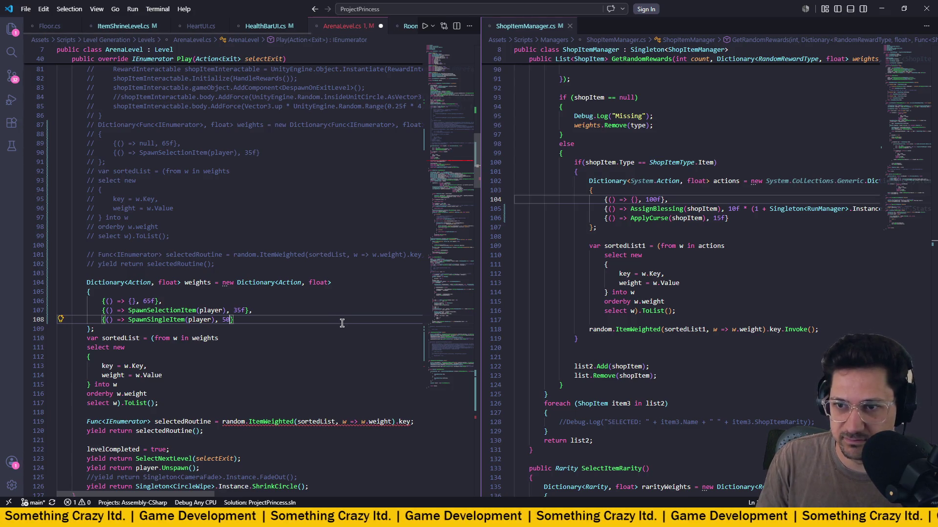
pyautogui.write('f')
pyautogui.hotkey('ctrl', 's')
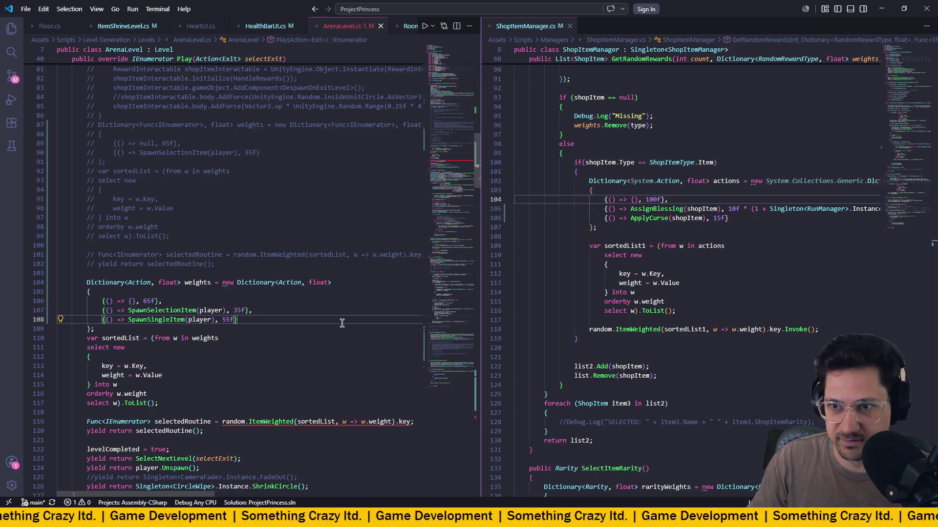
pyautogui.press('Up')
pyautogui.press('Left')
pyautogui.hotkey('shift', 'Left')
pyautogui.hotkey('shift', 'Left')
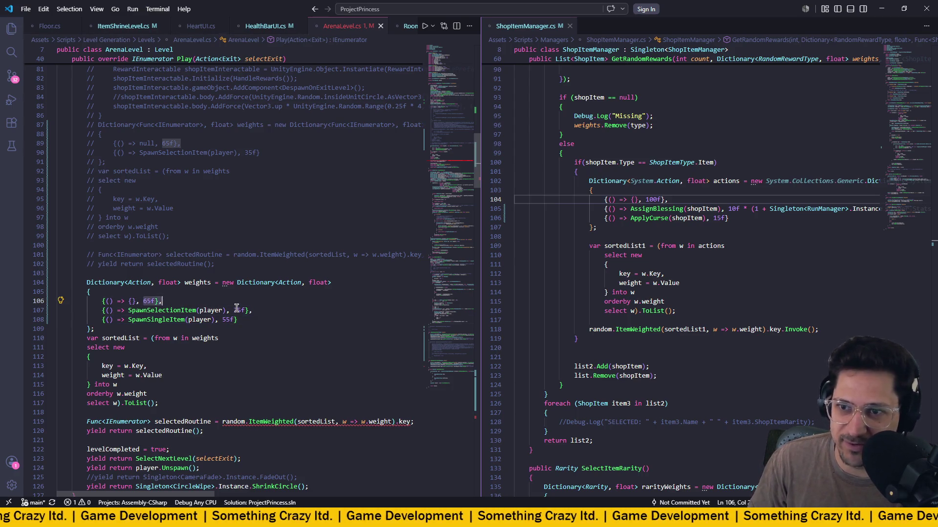
pyautogui.press('Down')
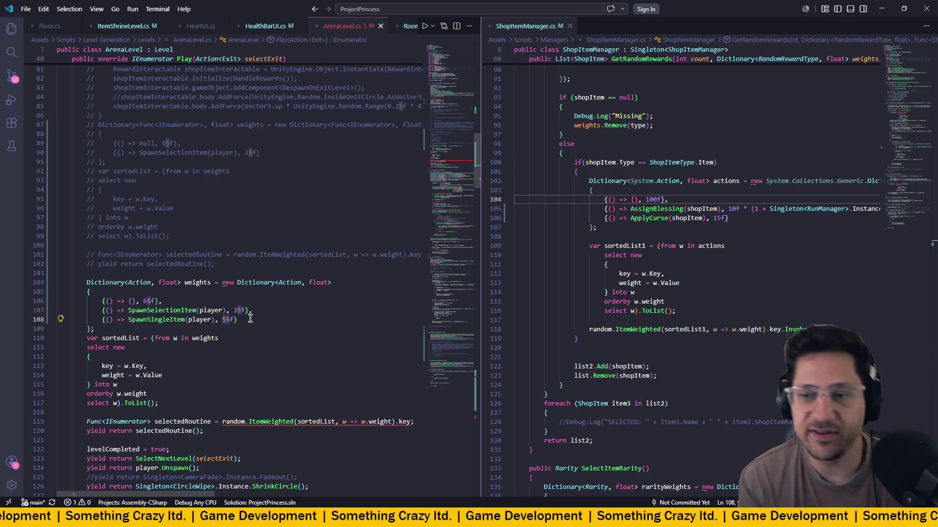
pyautogui.write('5')
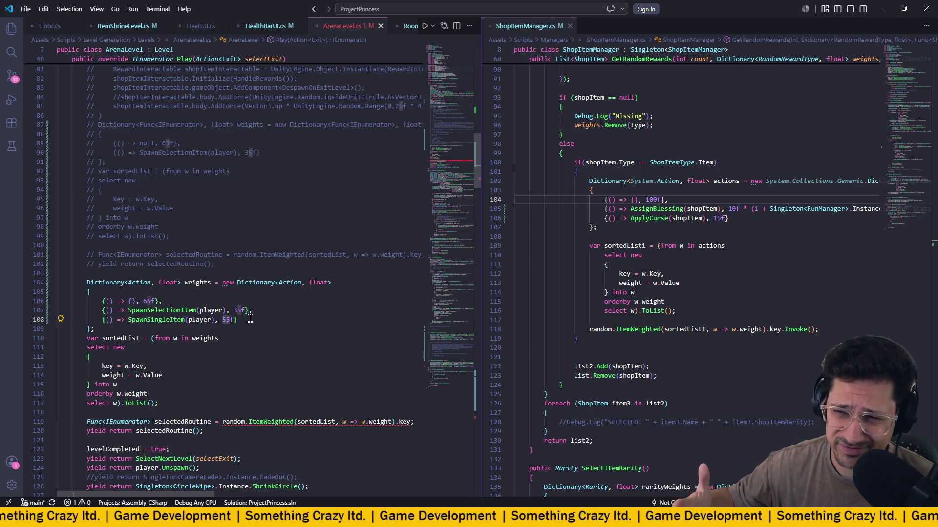
pyautogui.scroll(-2, 230, 247)
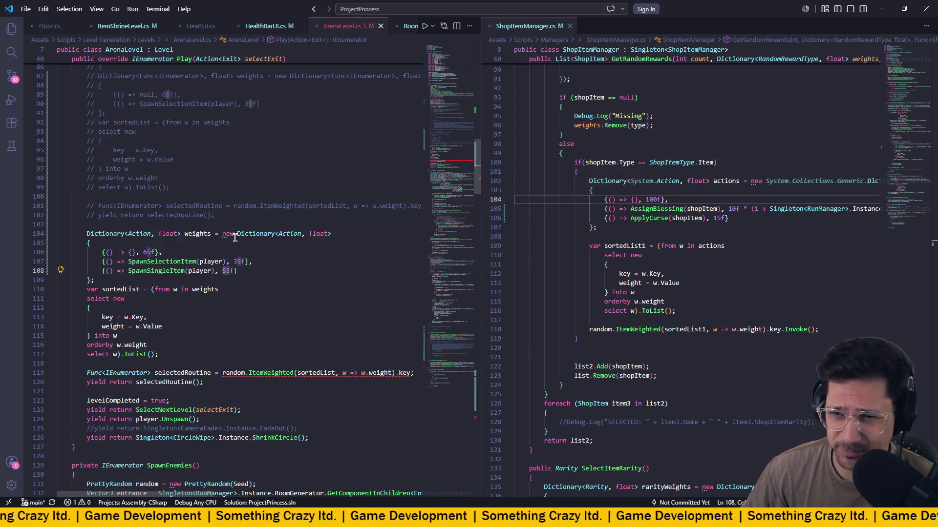
# Remove the selectedRoutine assignment and yield line, append .Invoke(); to the ItemWeighted call, and save.
pyautogui.scroll(-1, 254, 247)
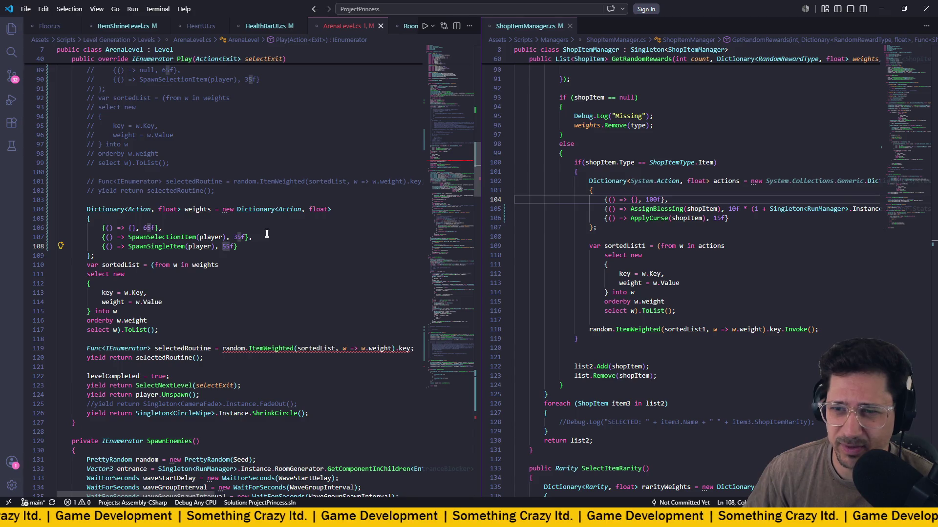
pyautogui.hscroll(2, 267, 233)
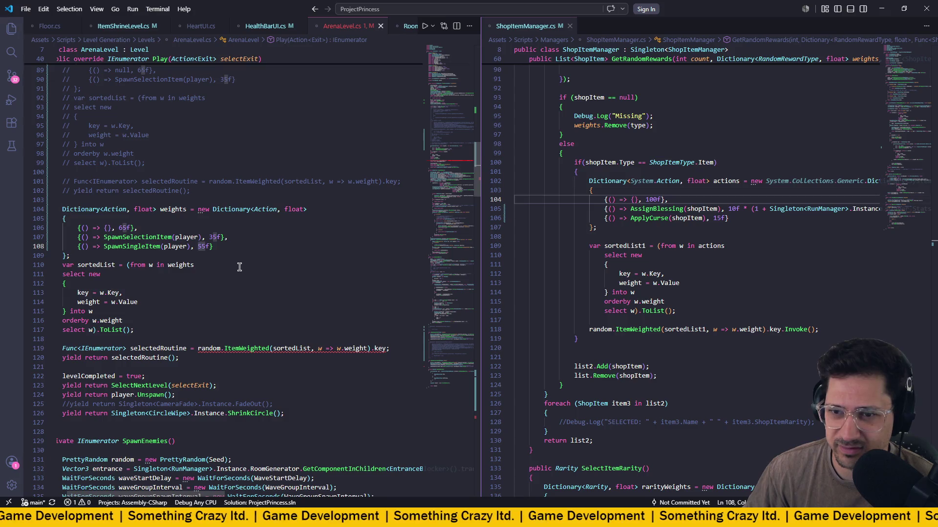
pyautogui.write('5')
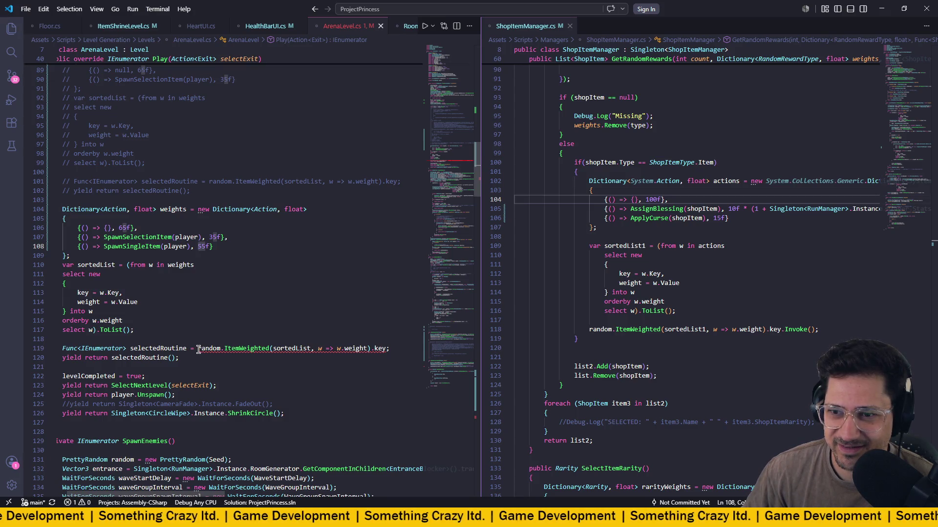
pyautogui.moveTo(197, 348); pyautogui.dragTo(63, 349)
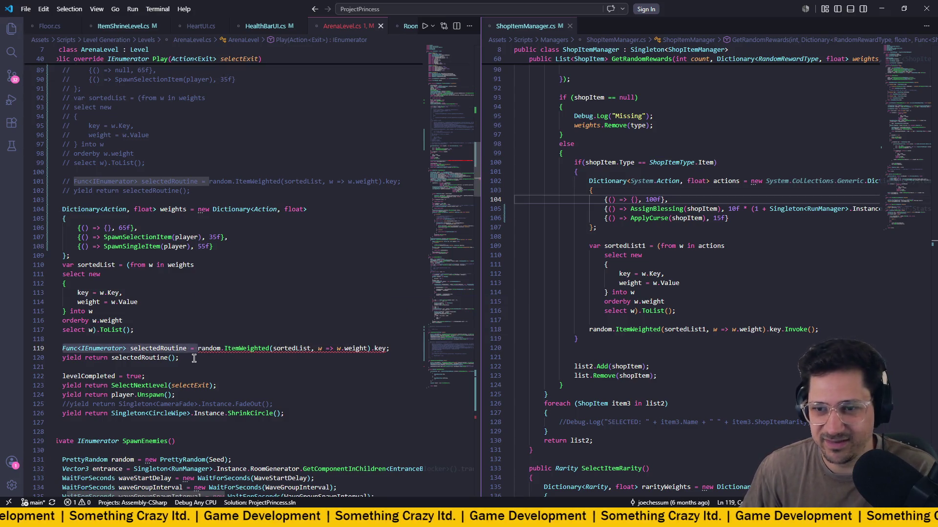
pyautogui.press('BackSpace')
pyautogui.moveTo(187, 358); pyautogui.dragTo(69, 360)
pyautogui.press('BackSpace')
pyautogui.press('BackSpace')
pyautogui.press('BackSpace')
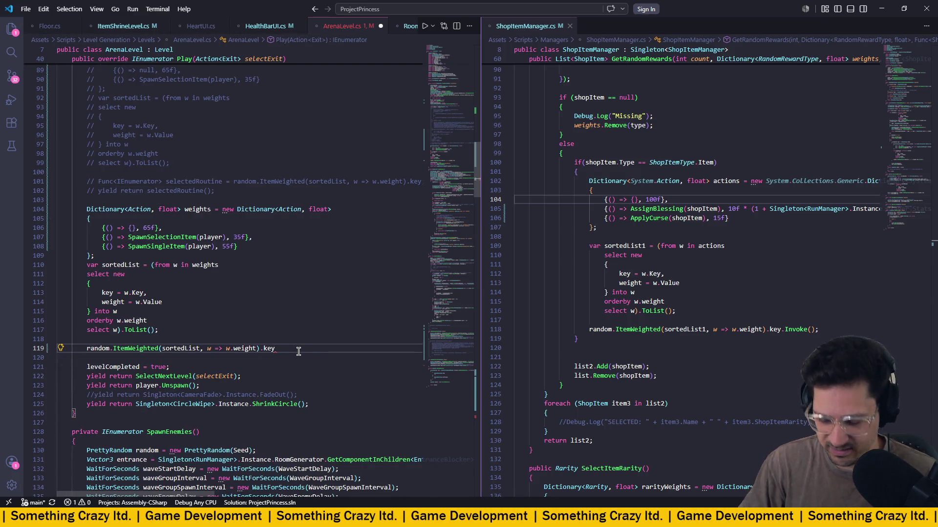
pyautogui.write('.Invoke();')
pyautogui.hotkey('ctrl', 's')
# Review the three weighted reward entries in the weights dictionary.
pyautogui.click(196, 211)
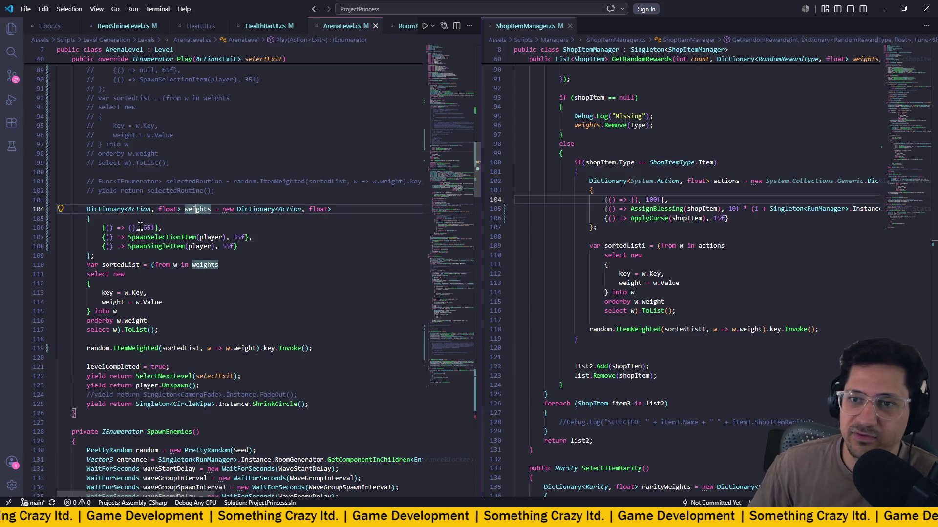
pyautogui.moveTo(124, 226); pyautogui.dragTo(187, 248)
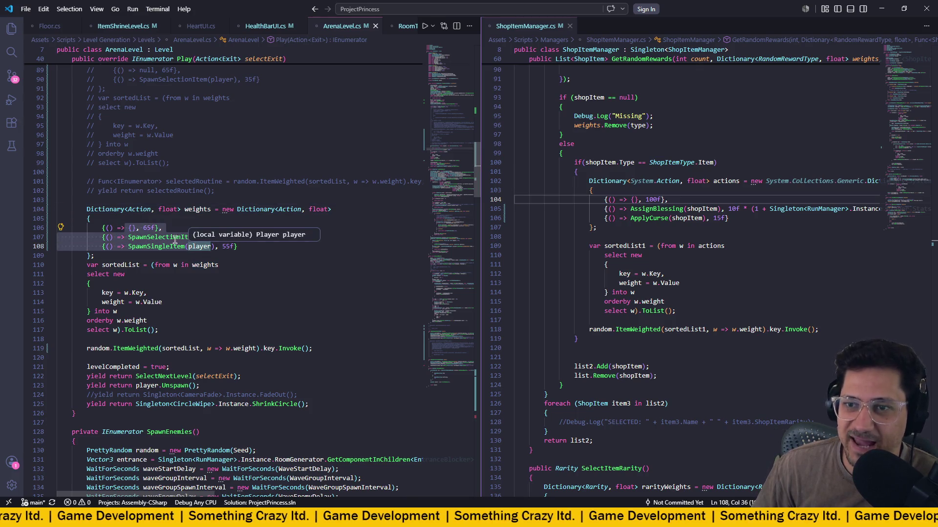
pyautogui.click(187, 251)
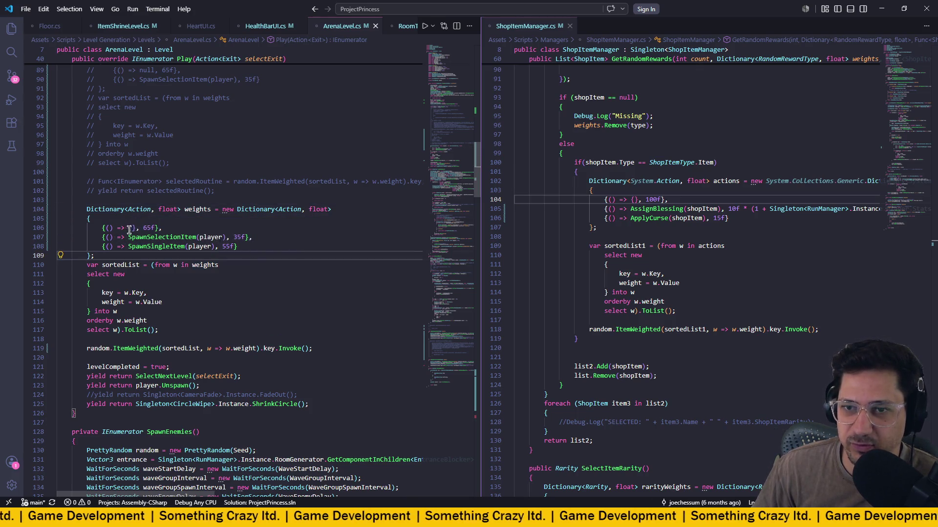
pyautogui.click(177, 228)
pyautogui.moveTo(120, 227); pyautogui.dragTo(221, 237)
pyautogui.click(132, 246)
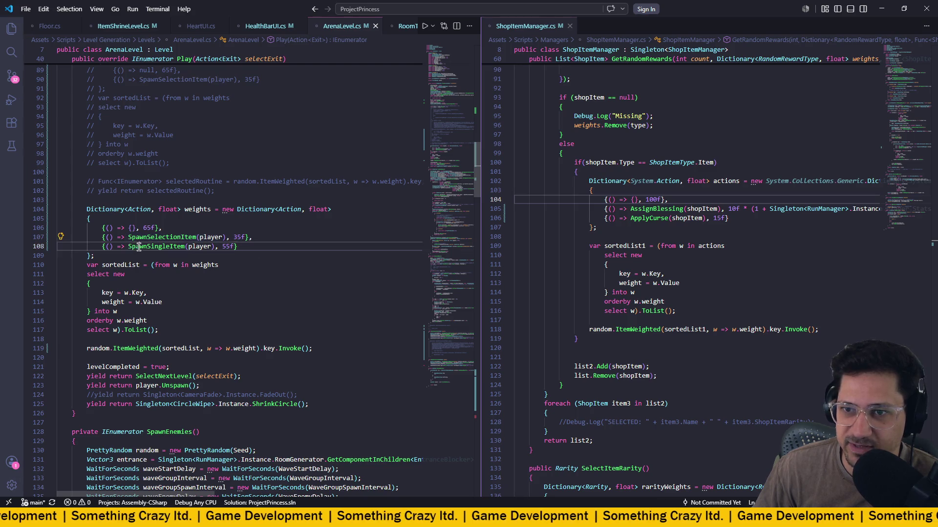
pyautogui.press('Home')
# Look over the rest of ArenaLevel.cs, then switch back to Unity to recompile.
pyautogui.scroll(-1, 298, 249)
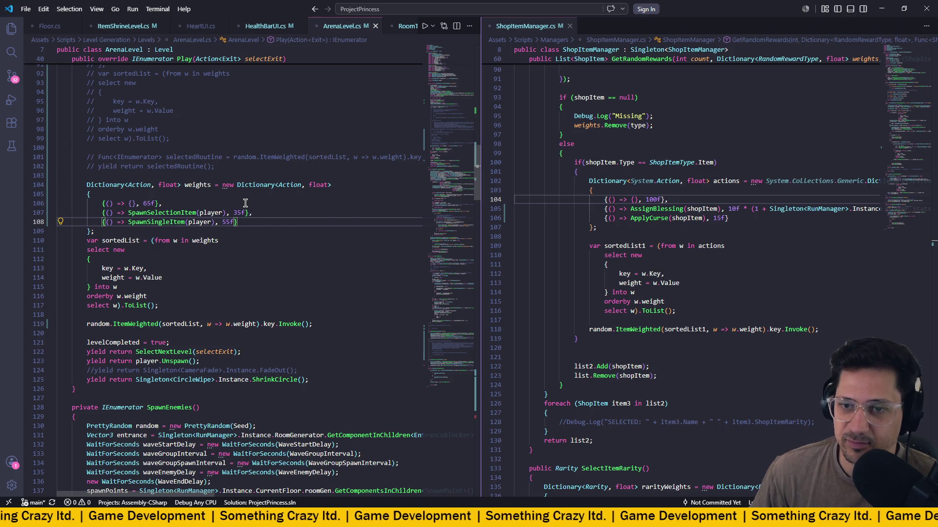
pyautogui.scroll(-2, 245, 203)
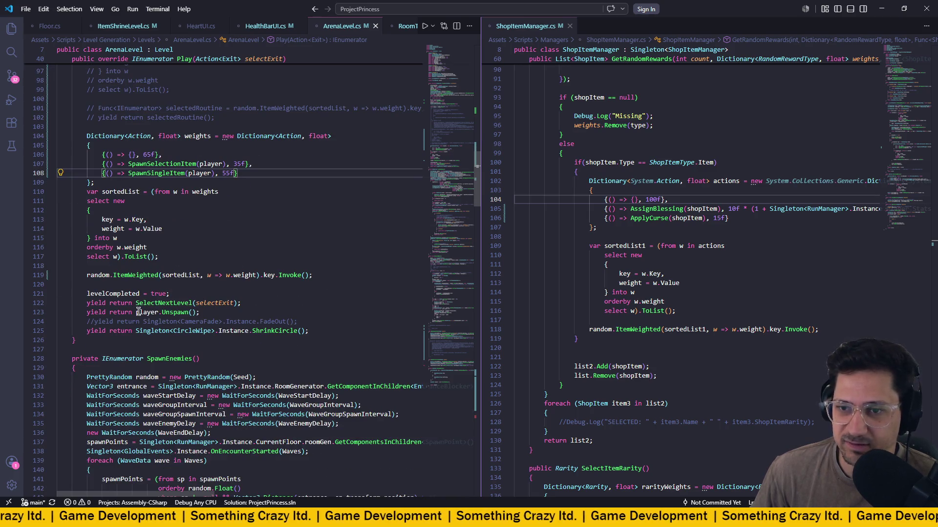
pyautogui.scroll(-2, 182, 279)
pyautogui.scroll(20, 182, 280)
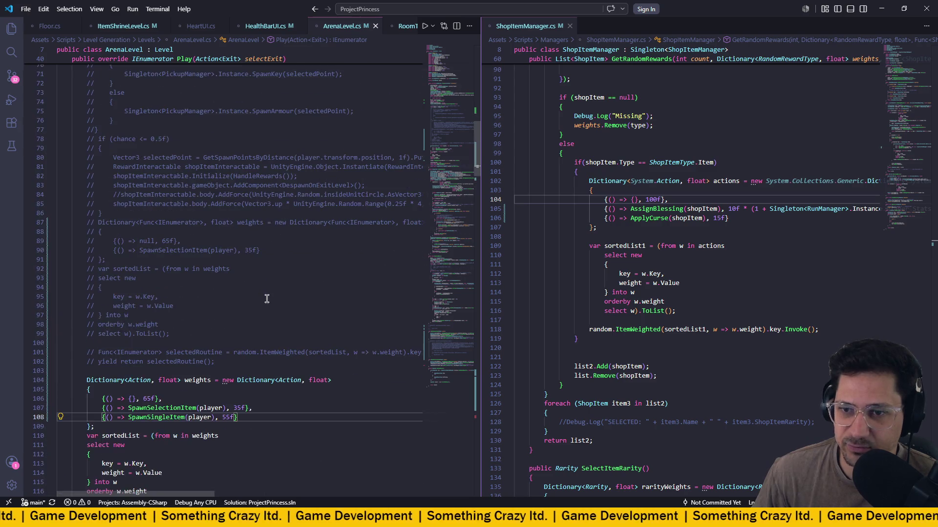
pyautogui.scroll(-20, 267, 299)
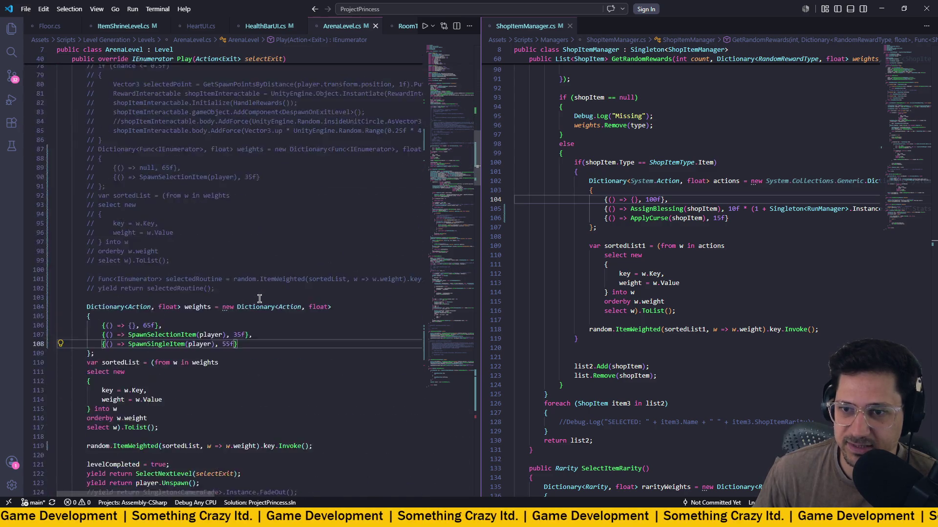
pyautogui.scroll(-20, 259, 299)
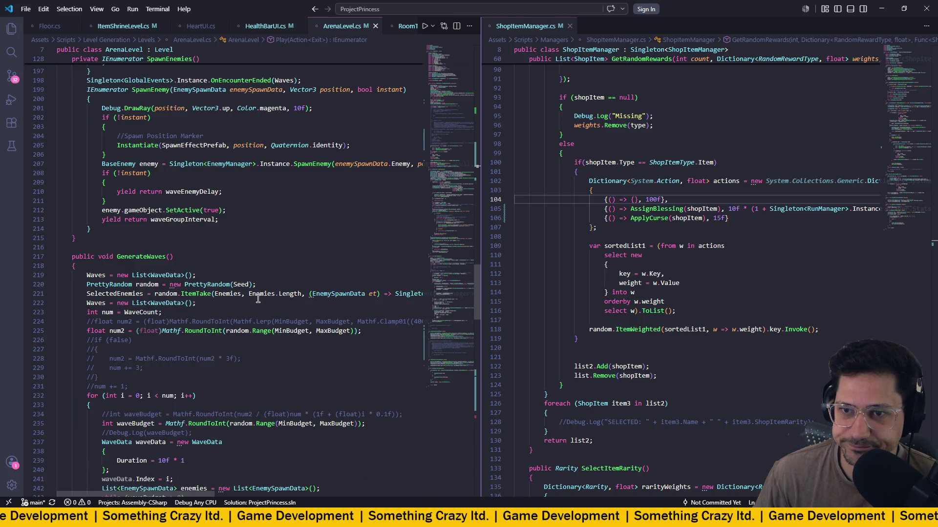
pyautogui.scroll(-16, 258, 299)
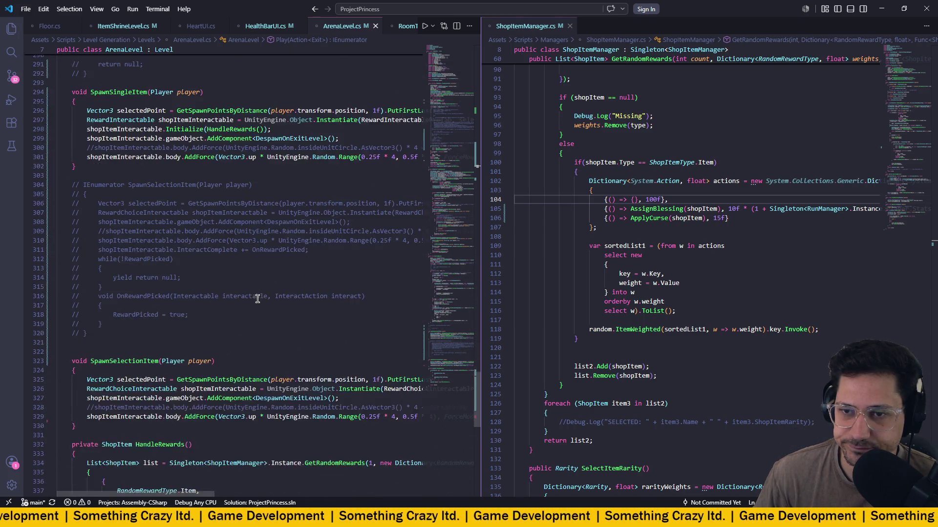
pyautogui.scroll(6, 258, 299)
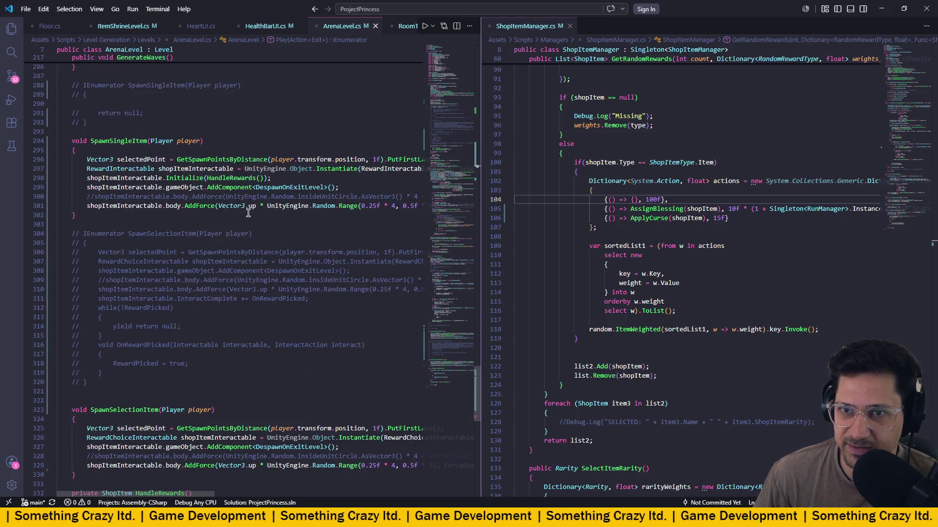
pyautogui.scroll(-8, 244, 271)
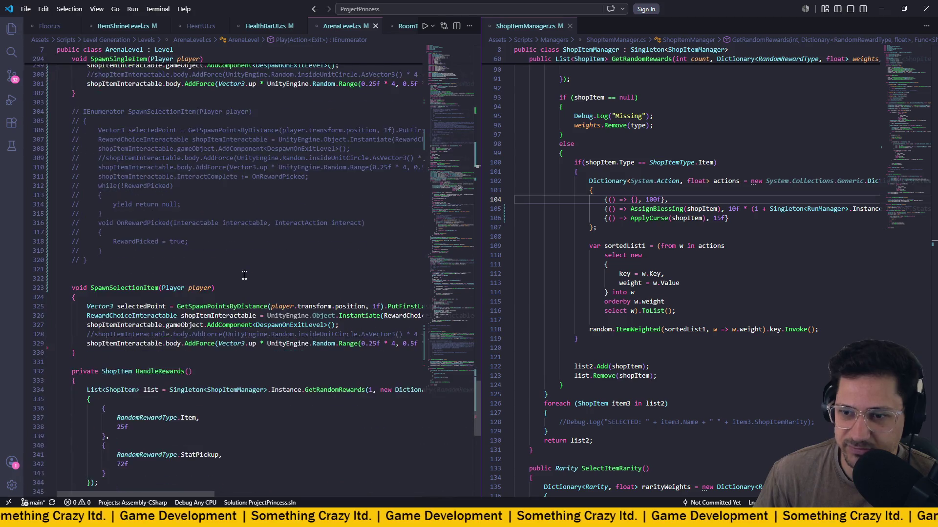
pyautogui.scroll(20, 241, 276)
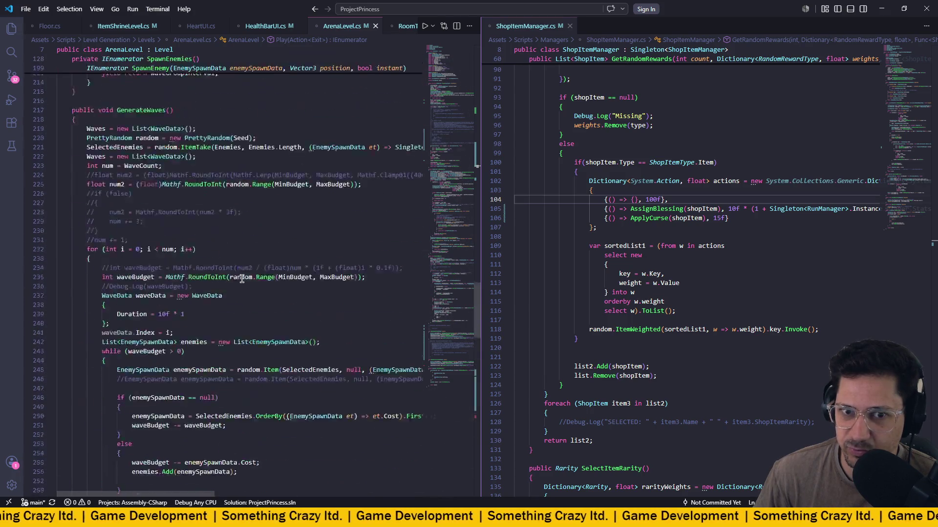
pyautogui.hotkey('alt', 'Tab')
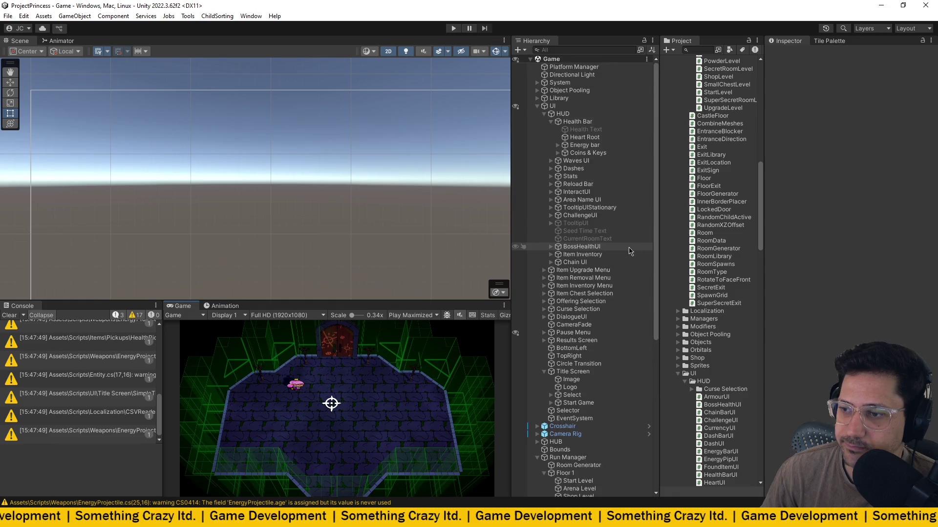
# Select the Arena Level object under Floor 1 in the Hierarchy.
pyautogui.scroll(-5, 591, 238)
pyautogui.scroll(-2, 591, 238)
pyautogui.scroll(-2, 581, 342)
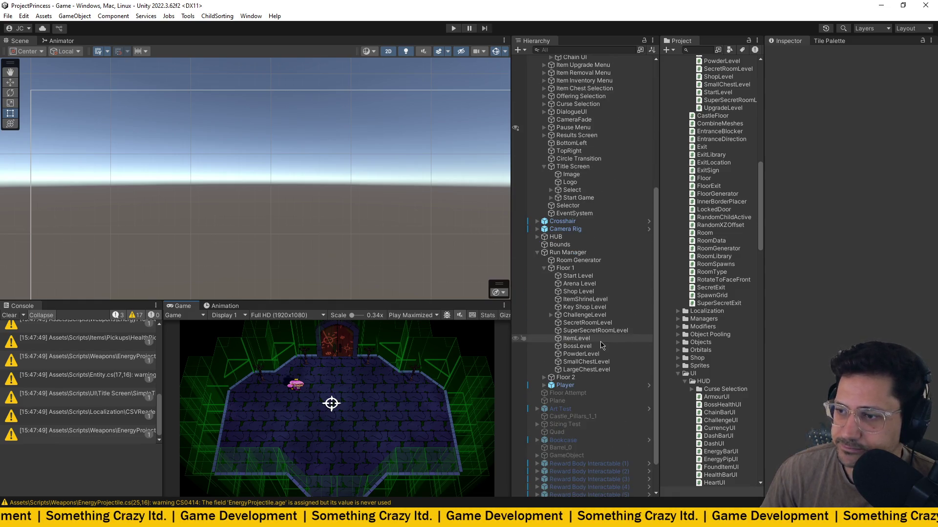
pyautogui.click(569, 285)
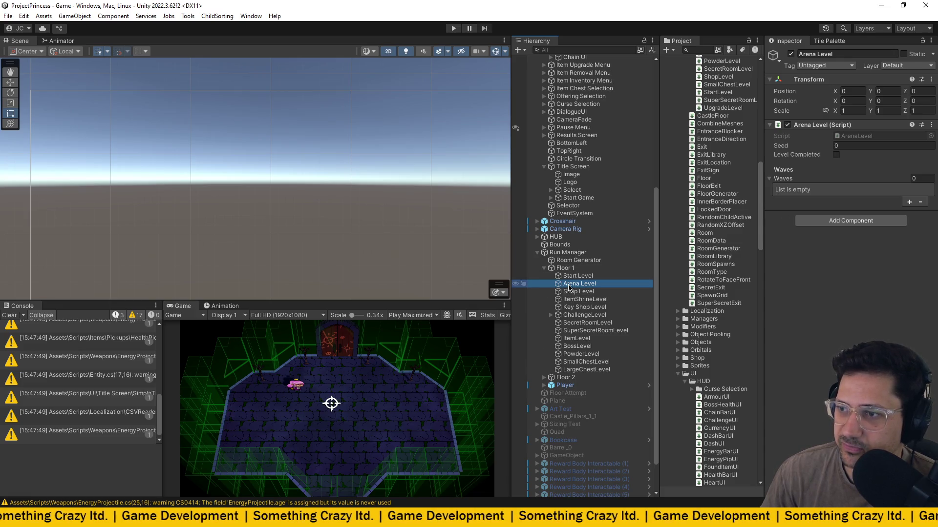
pyautogui.click(586, 292)
pyautogui.click(582, 284)
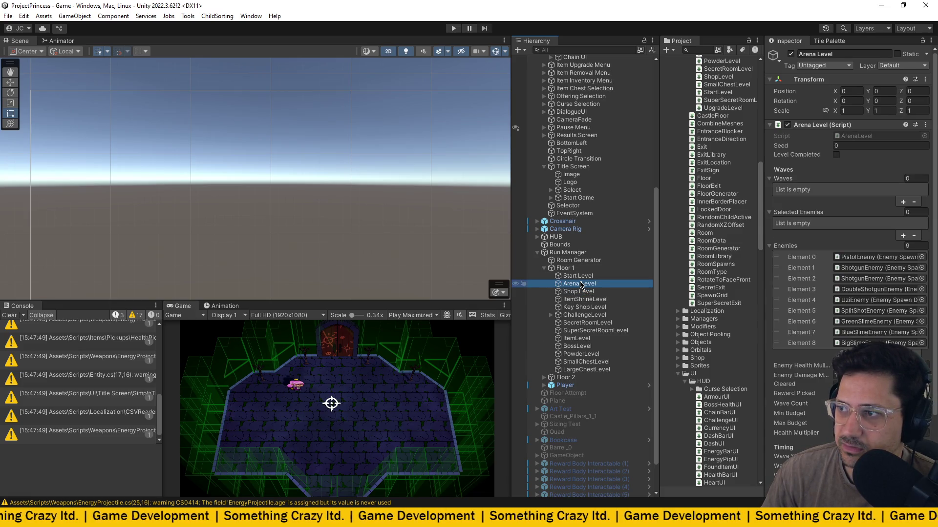
# Locate the Reward Choice and Shop Item Interactable prefabs, then enter Play mode.
pyautogui.scroll(-1, 806, 223)
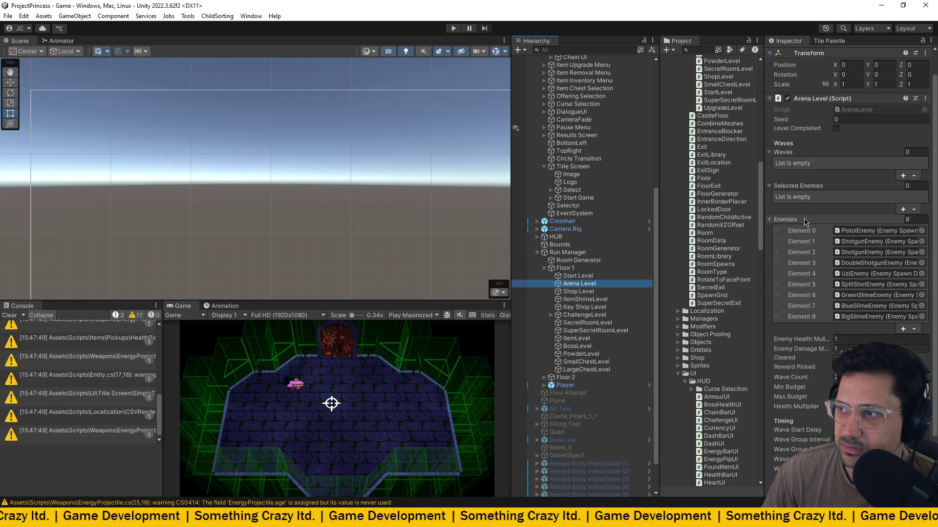
pyautogui.scroll(-3, 806, 222)
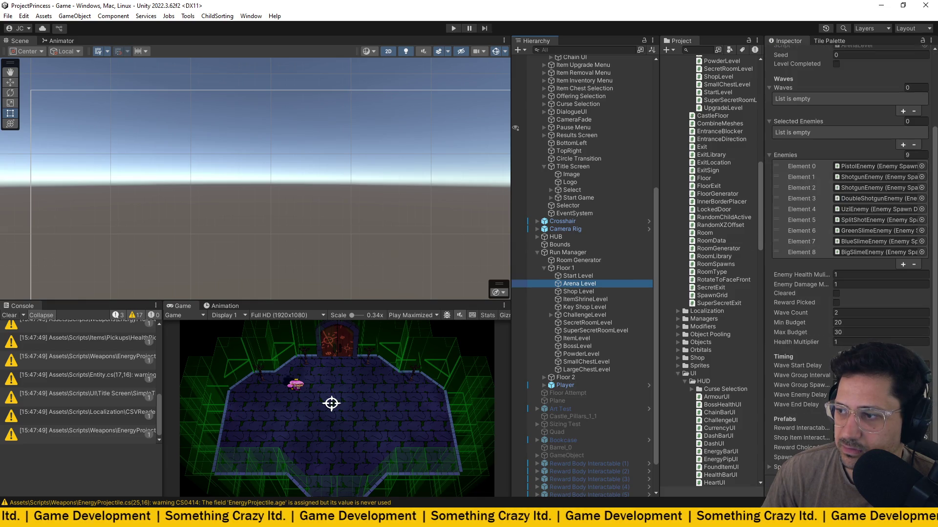
pyautogui.click(870, 448)
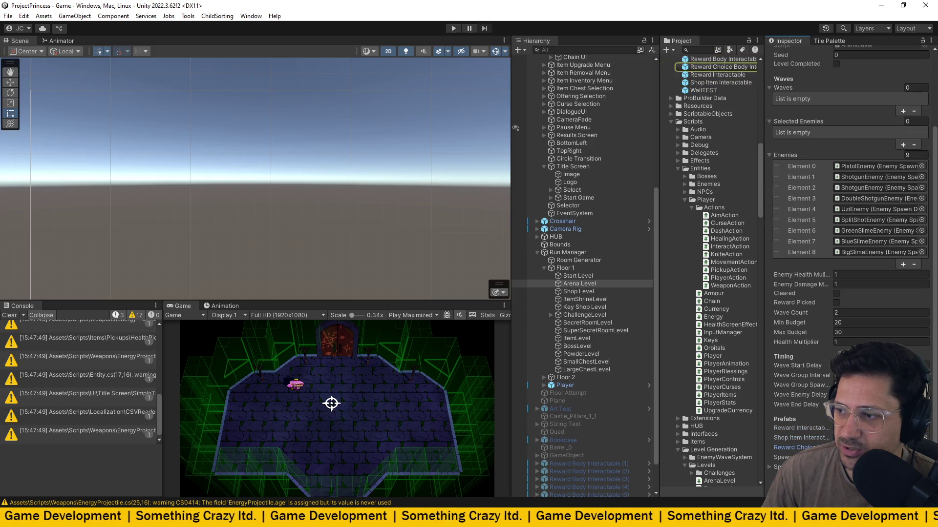
pyautogui.click(870, 438)
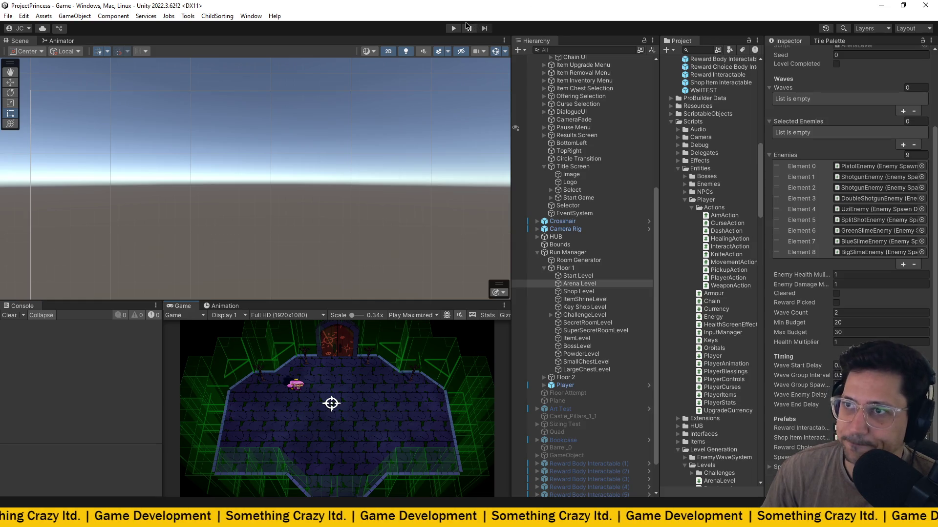
pyautogui.click(453, 28)
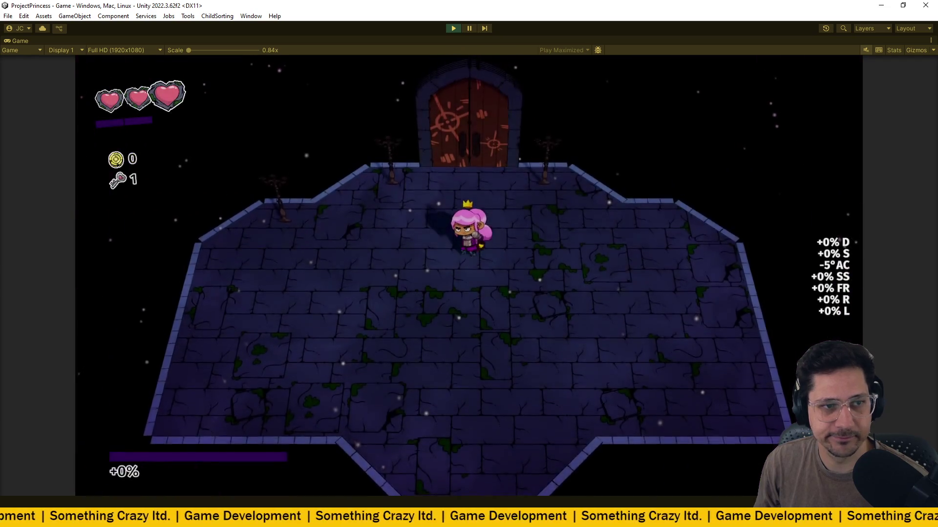
# Start the run and walk the princess up to the opening room's exit door.
pyautogui.press('w')
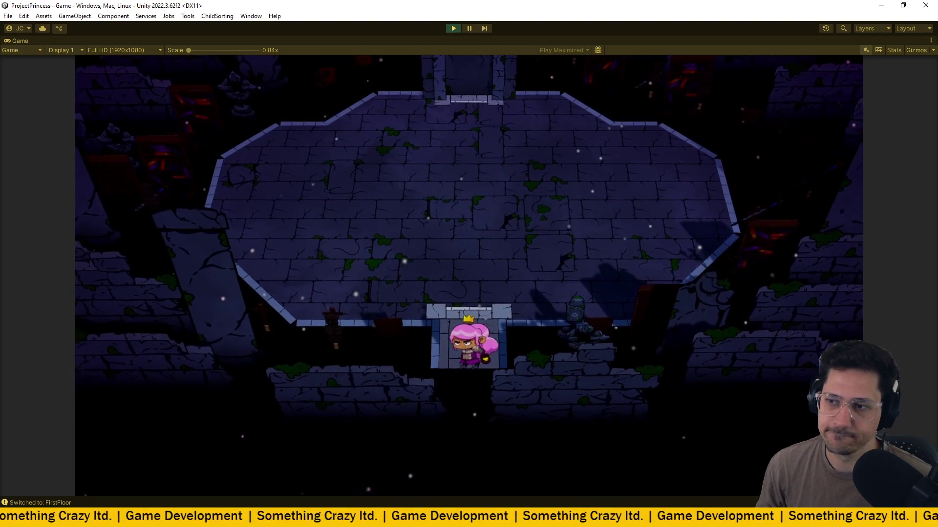
pyautogui.press('w')
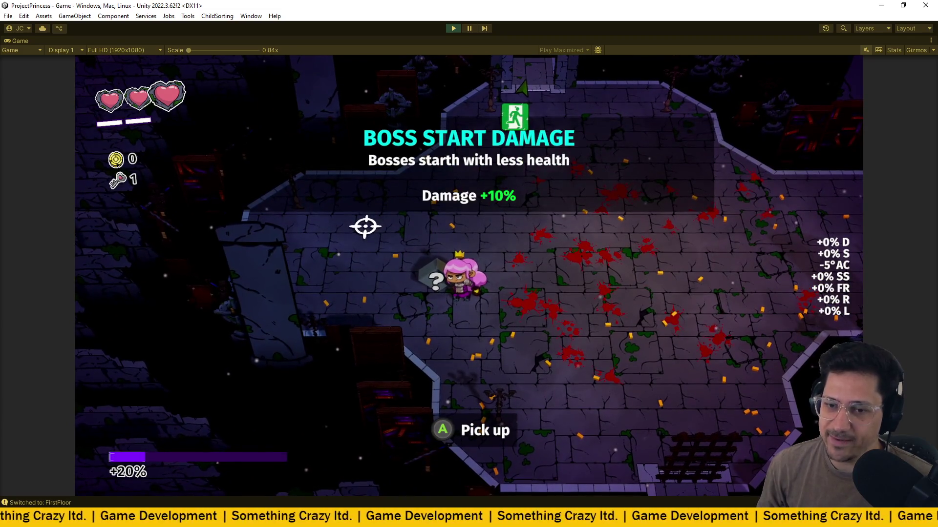
# Pick up the Boss Start Damage reward from the crate and walk north through the exit.
pyautogui.press('w')
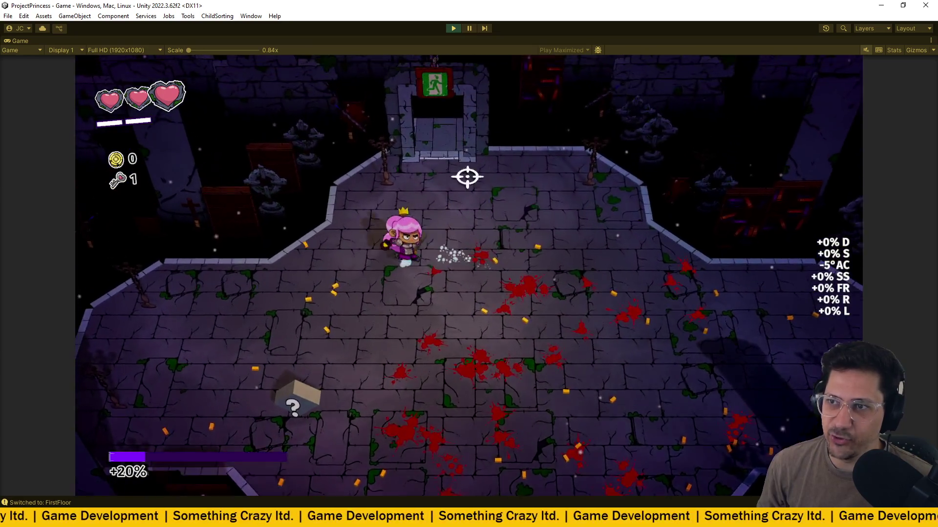
pyautogui.press('s')
pyautogui.press('a')
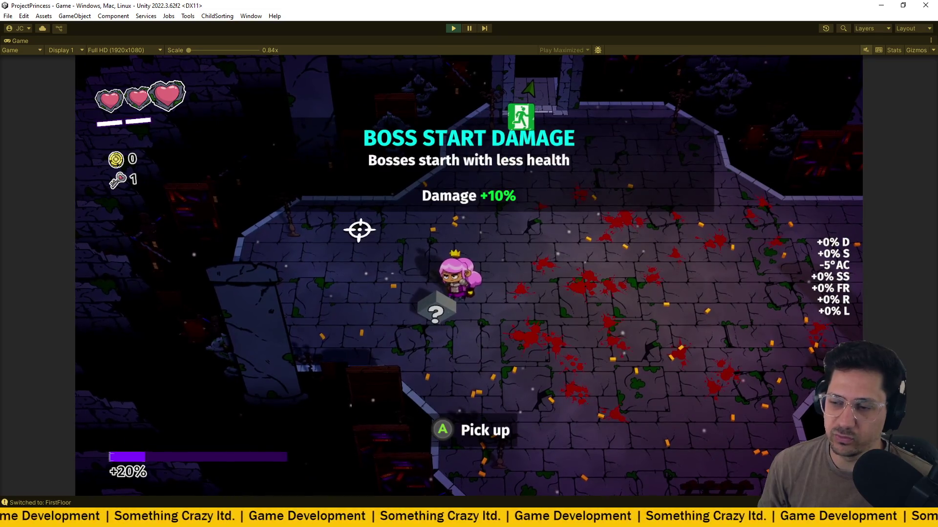
pyautogui.press('e')
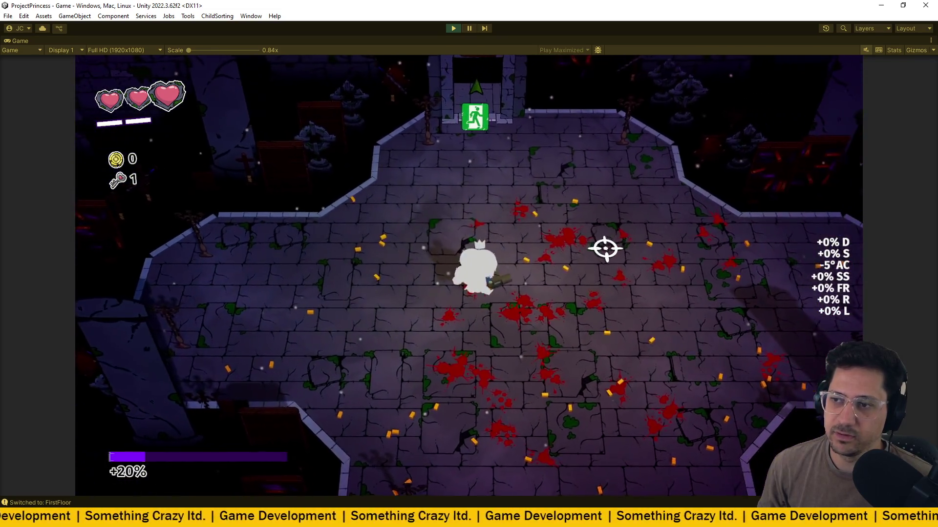
pyautogui.press('w')
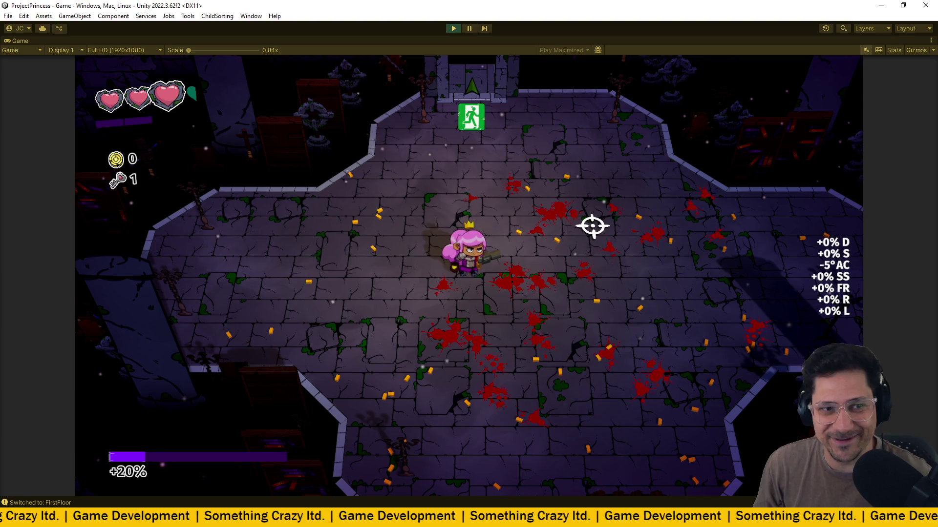
pyautogui.press('w')
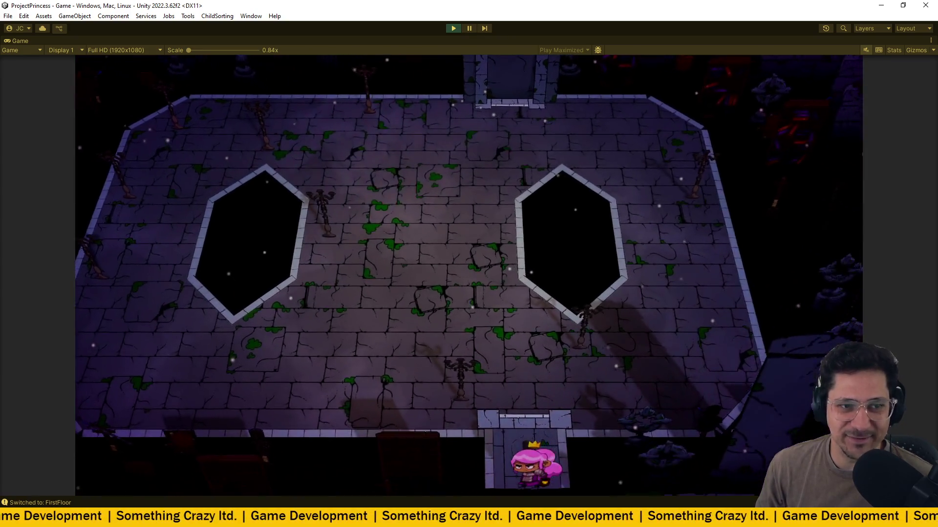
# Move into the new arena and shoot at the first wave of spawning enemies.
pyautogui.press('d')
pyautogui.click(509, 248)
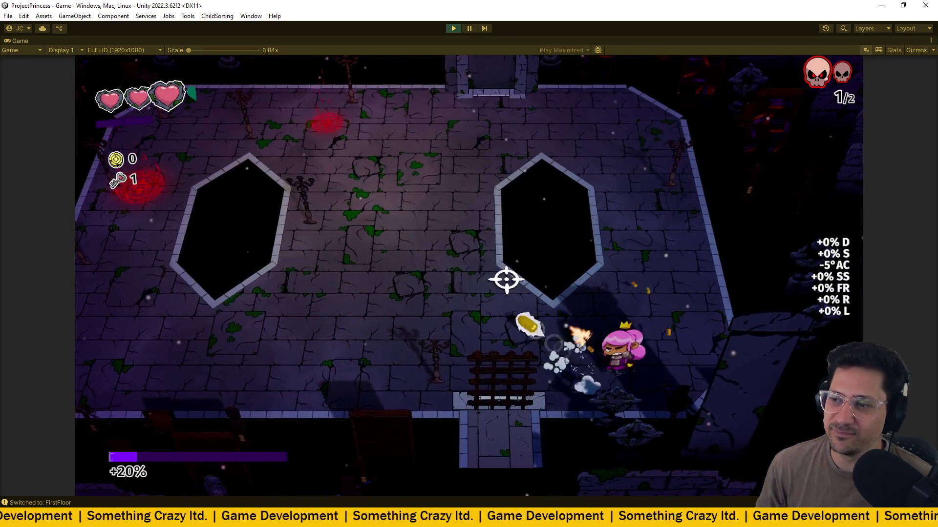
pyautogui.press('w')
pyautogui.press('a')
pyautogui.click(372, 151)
pyautogui.press('w')
pyautogui.click(346, 190)
# Dodge enemy fire across the arena and past the gate while fighting the first wave.
pyautogui.press('a')
pyautogui.press('w')
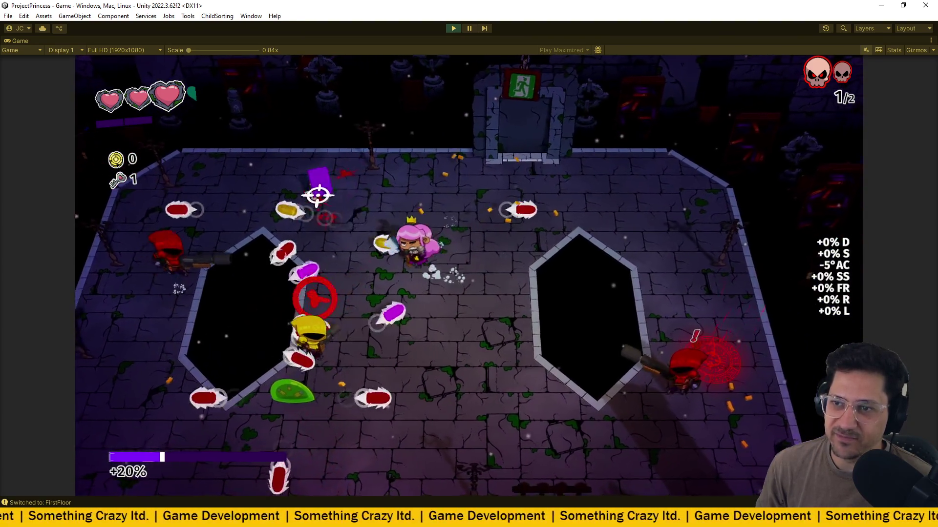
pyautogui.press('a')
pyautogui.press('s')
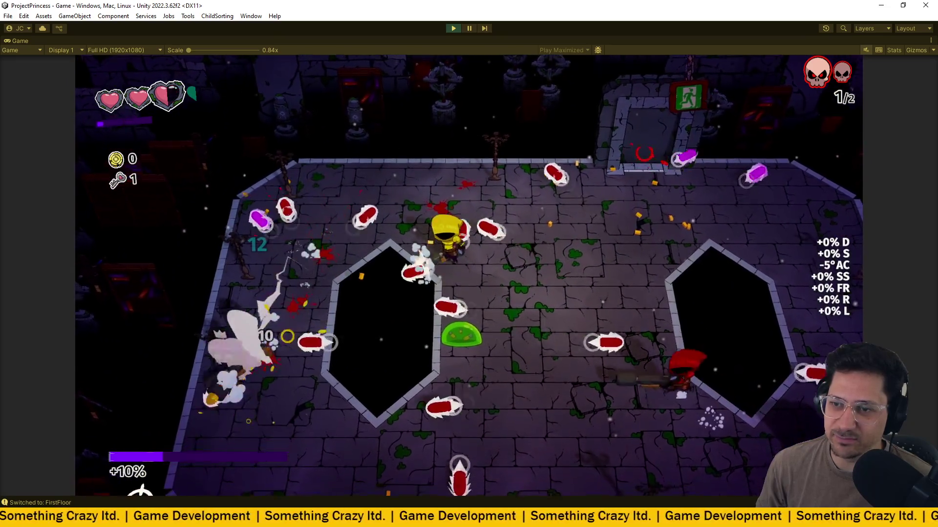
pyautogui.press('w')
pyautogui.press('d')
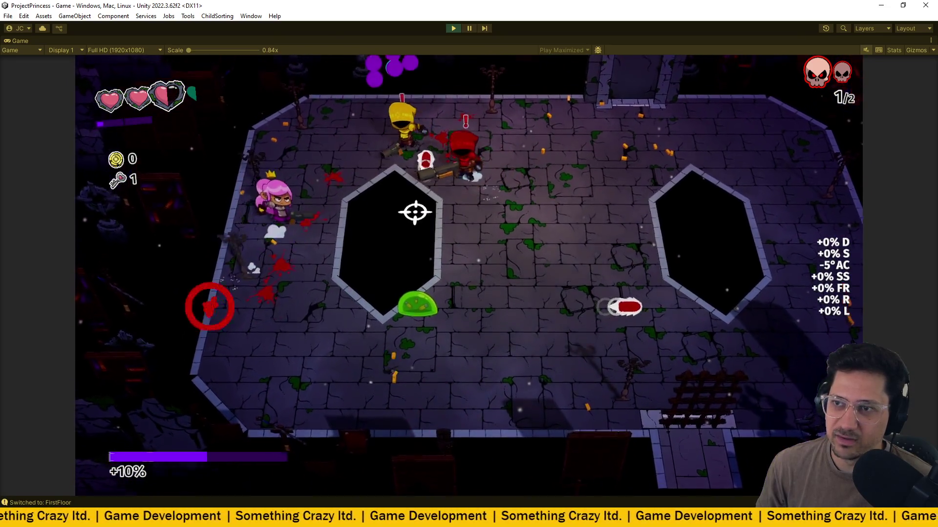
pyautogui.press('s')
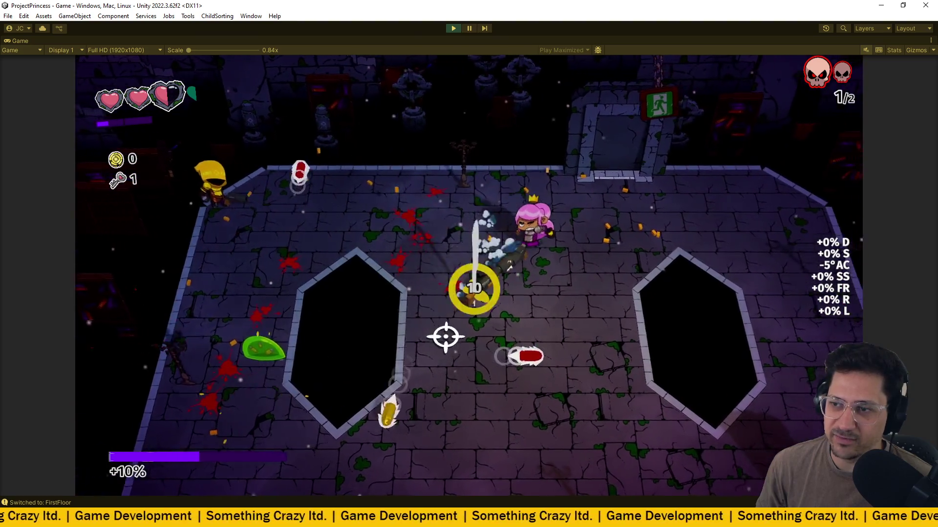
pyautogui.press('w')
pyautogui.press('d')
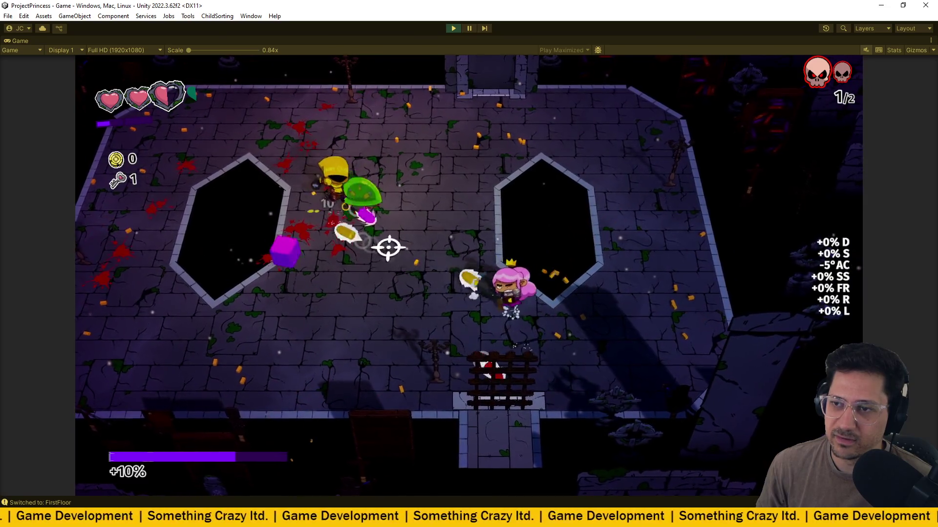
pyautogui.press('w')
pyautogui.press('a')
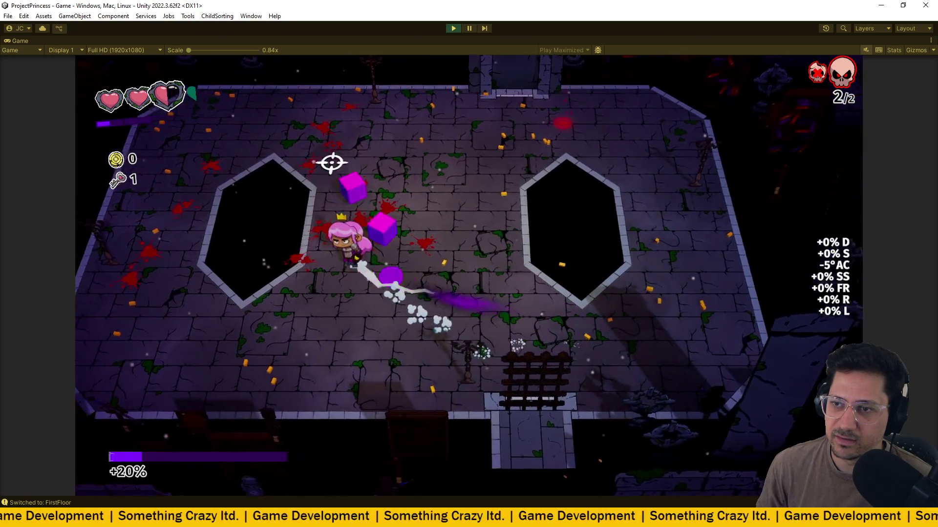
# Fight through the second wave, circling the arena and right pit until it's finished.
pyautogui.press('w')
pyautogui.press('d')
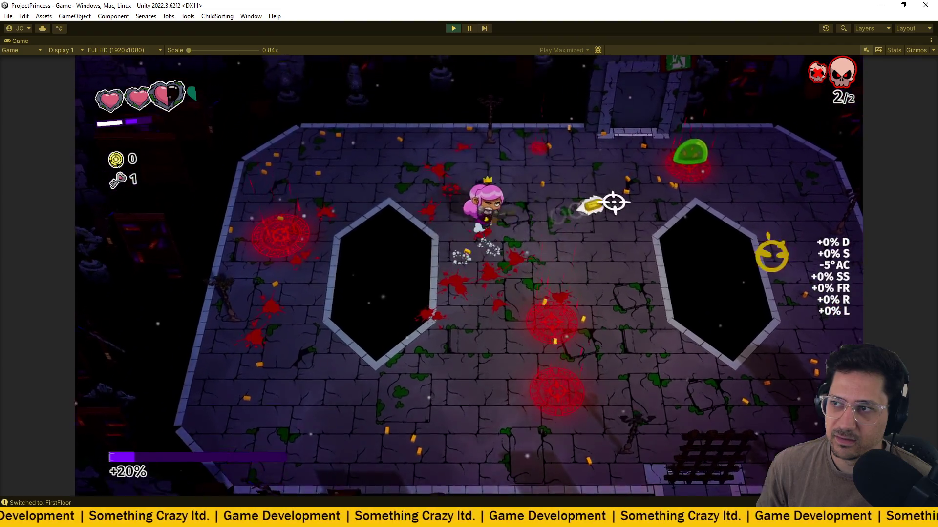
pyautogui.press('s')
pyautogui.press('a')
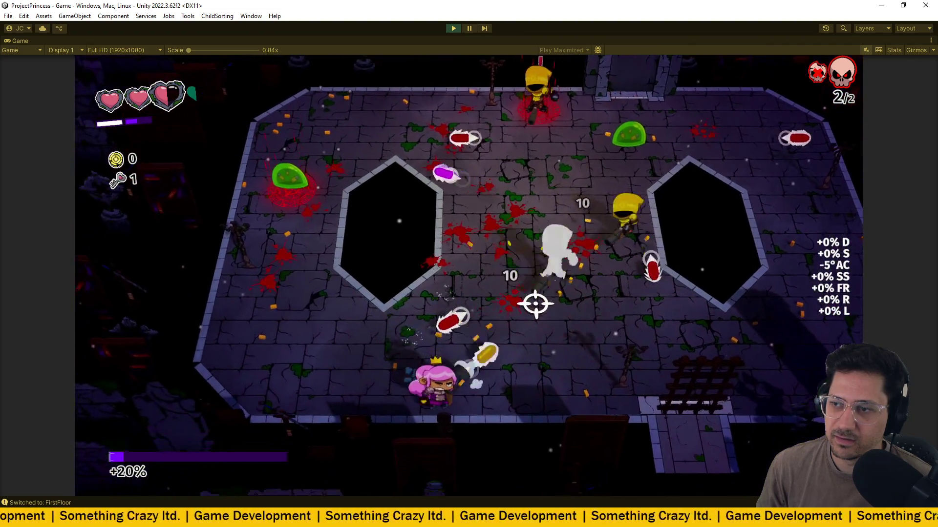
pyautogui.press('d')
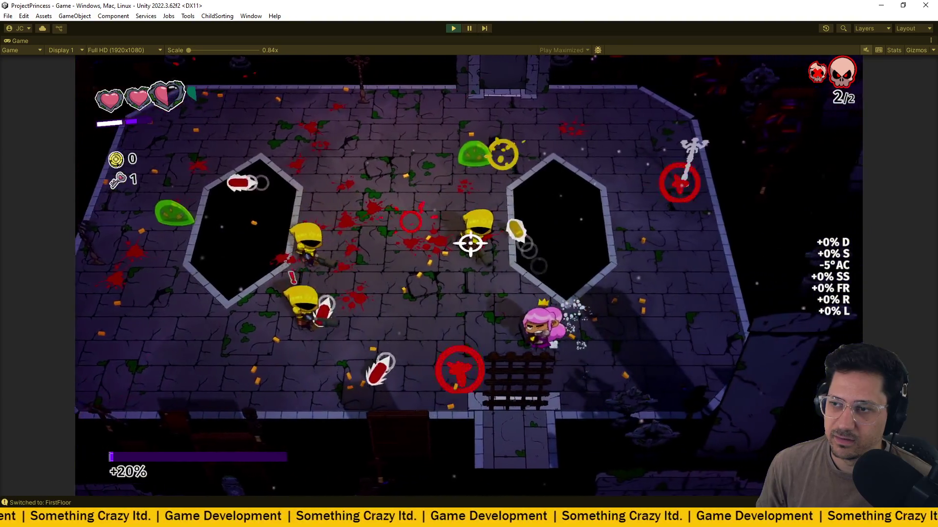
pyautogui.press('w')
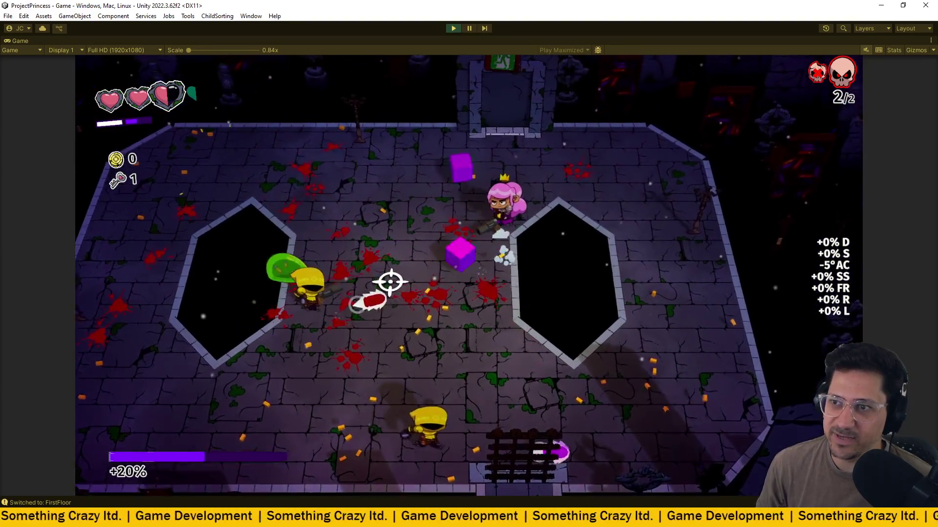
pyautogui.press('a')
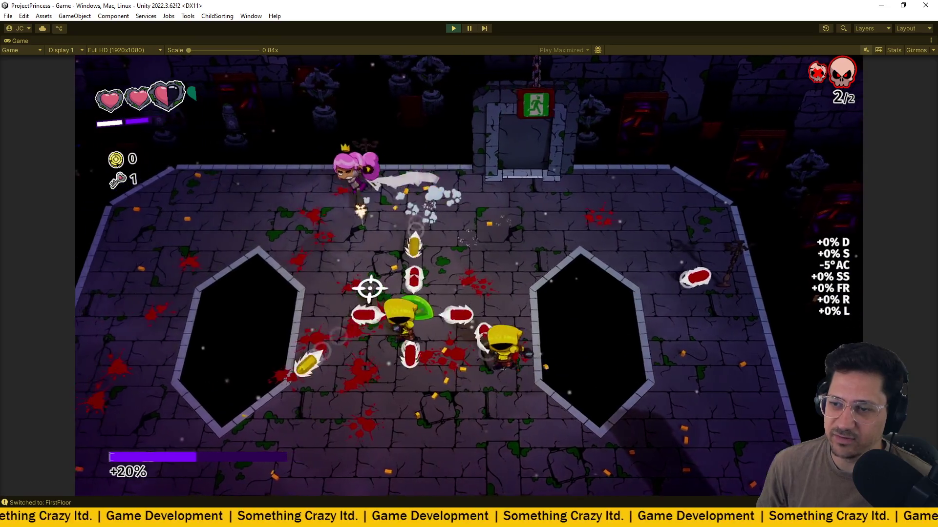
pyautogui.press('d')
pyautogui.press('s')
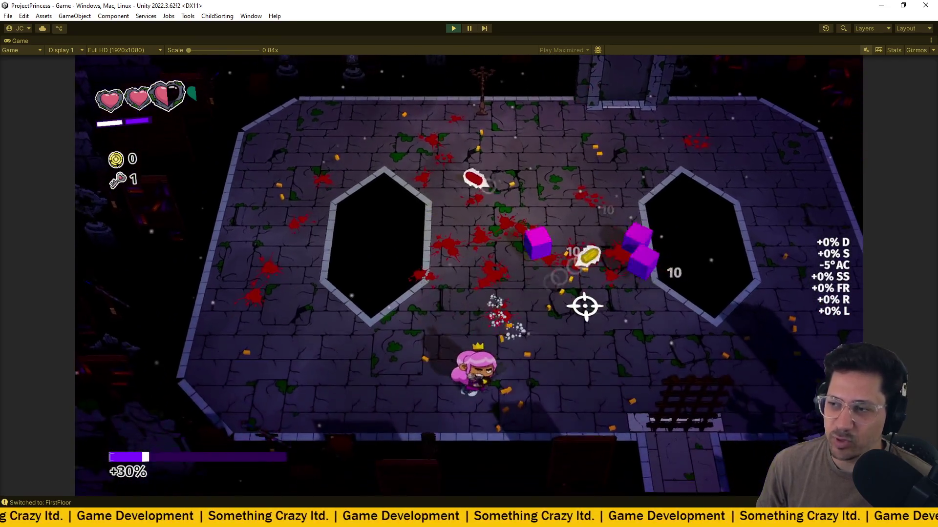
pyautogui.press('s')
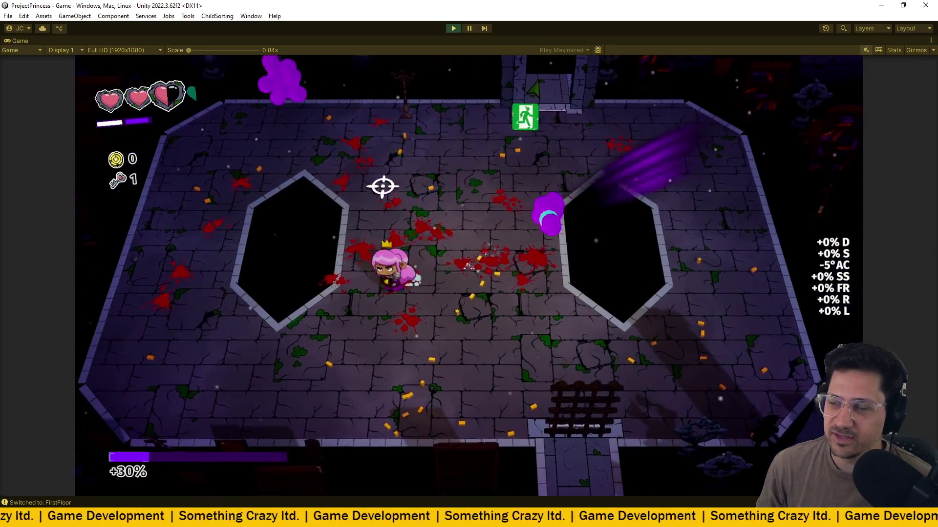
pyautogui.press('a')
pyautogui.press('w')
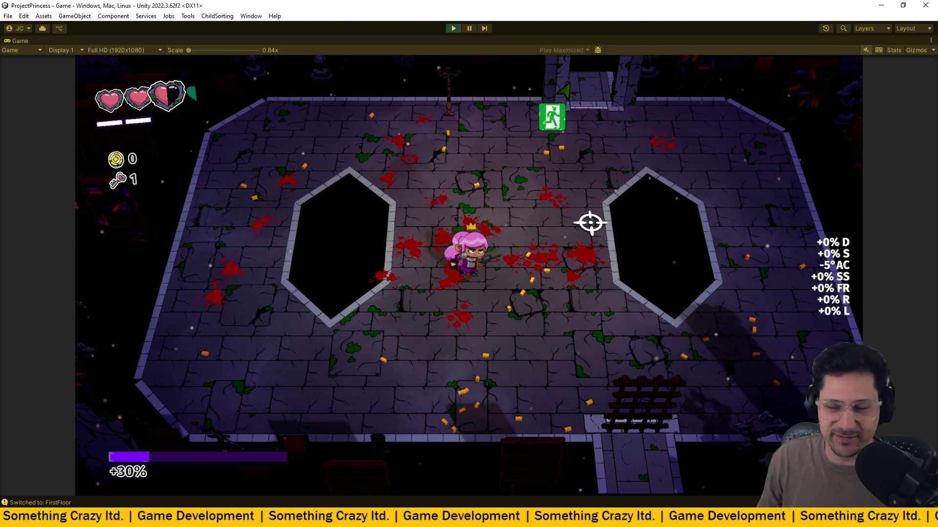
# Walk out the top exit door to the next floor and shoot the newly spawning enemy.
pyautogui.press('w')
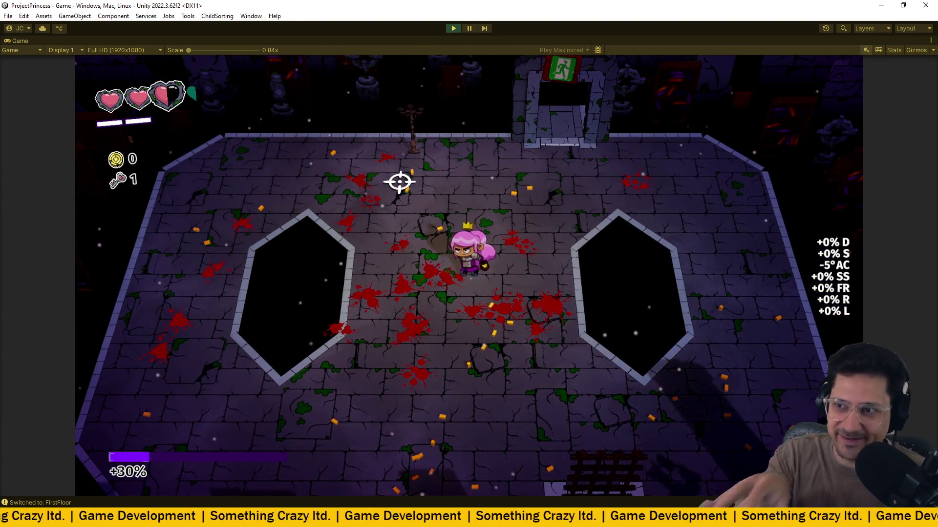
pyautogui.press('w')
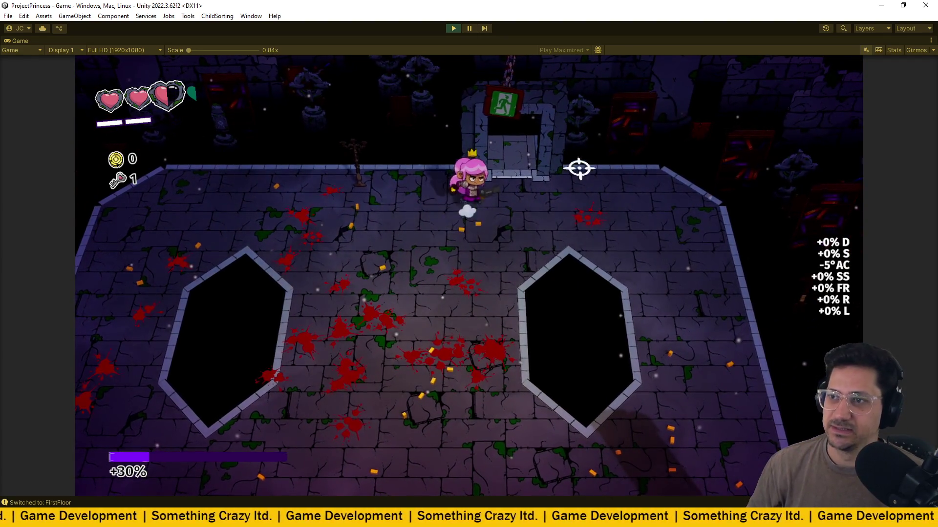
pyautogui.press('w')
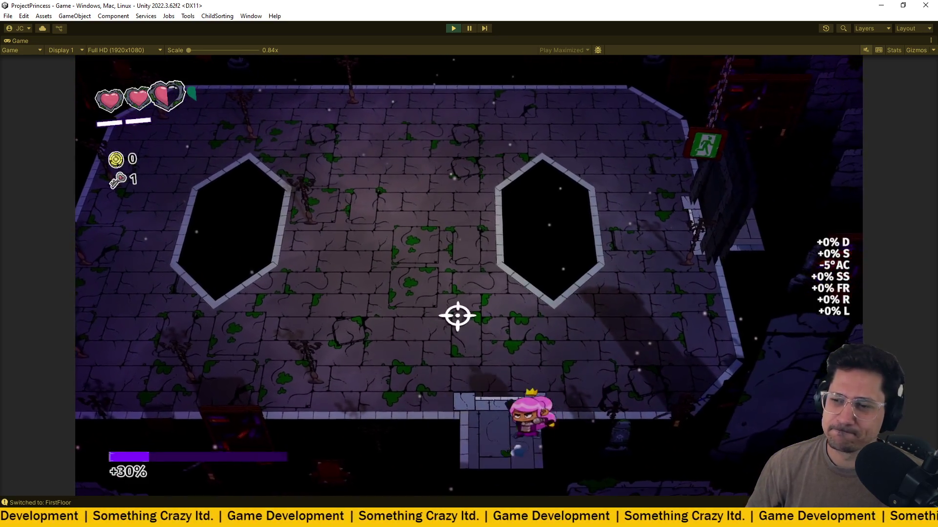
pyautogui.press('w')
pyautogui.press('a')
pyautogui.press('space')
pyautogui.press('d')
pyautogui.click(444, 291)
pyautogui.press('w')
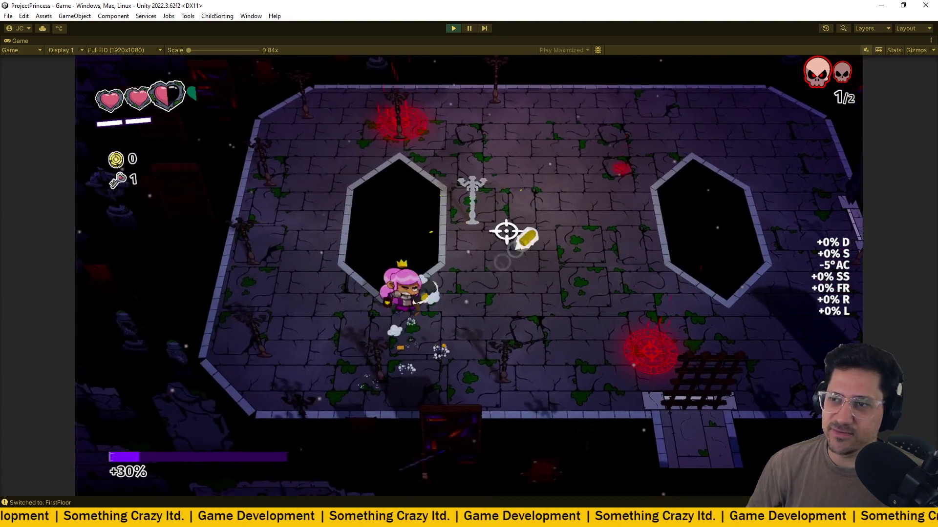
# Pause the game, view the volume settings page, and return to the main pause options.
pyautogui.press('Escape')
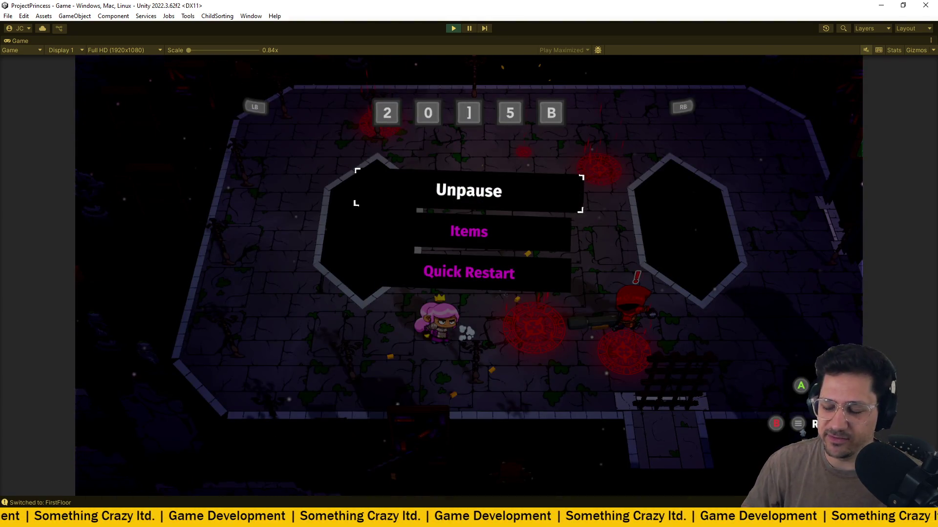
pyautogui.press('e')
pyautogui.press('q')
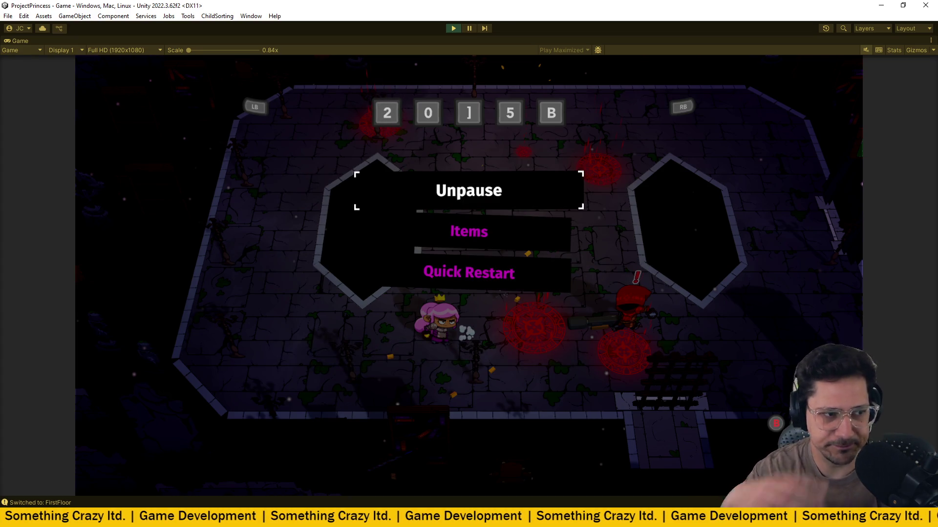
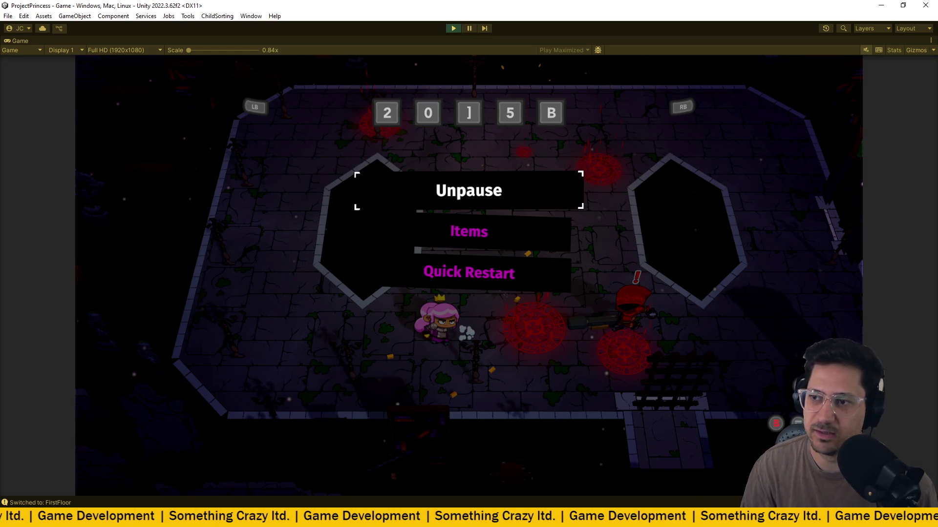
# Unpause the ProjectPrincess playtest to continue the arena fight.
pyautogui.press('Return')
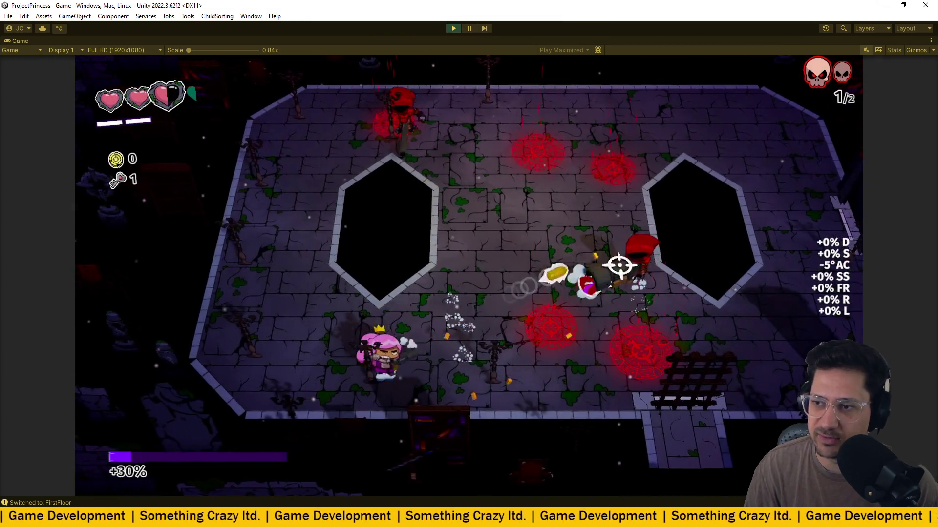
# Dodge enemy shots around the pits and finish off the last enemy of the wave.
pyautogui.press('d')
pyautogui.press('w')
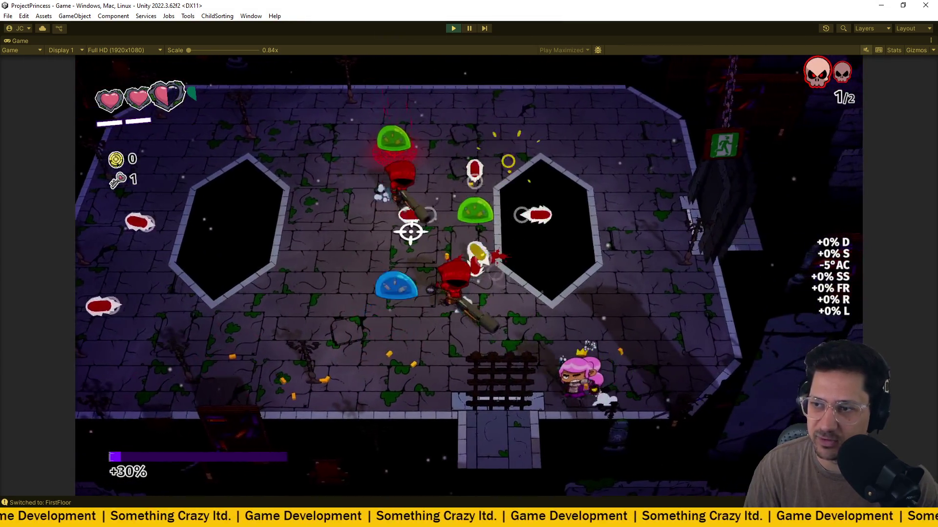
pyautogui.press('a')
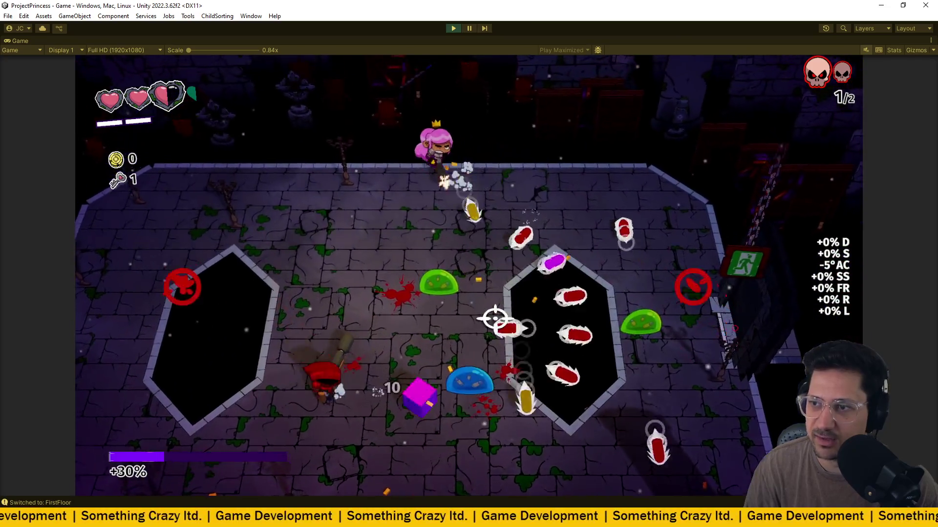
pyautogui.press('a')
pyautogui.press('s')
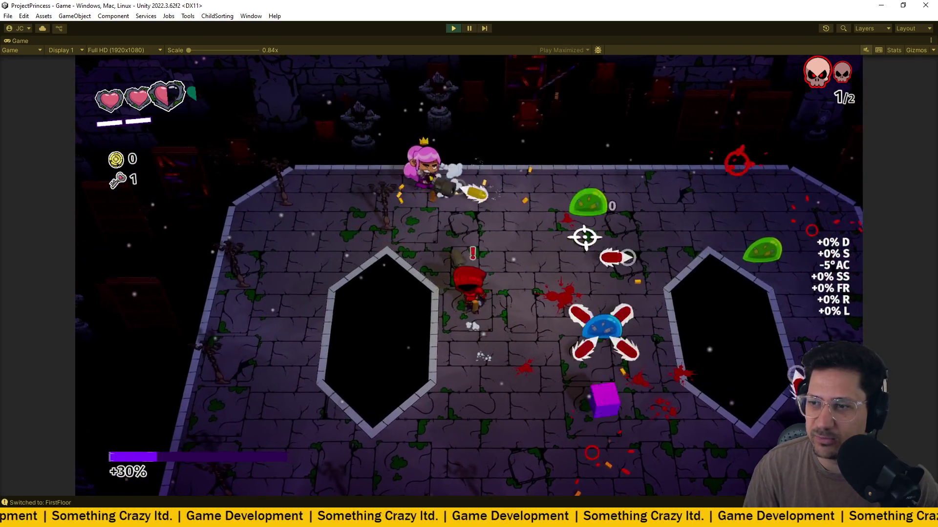
pyautogui.press('a')
pyautogui.press('s')
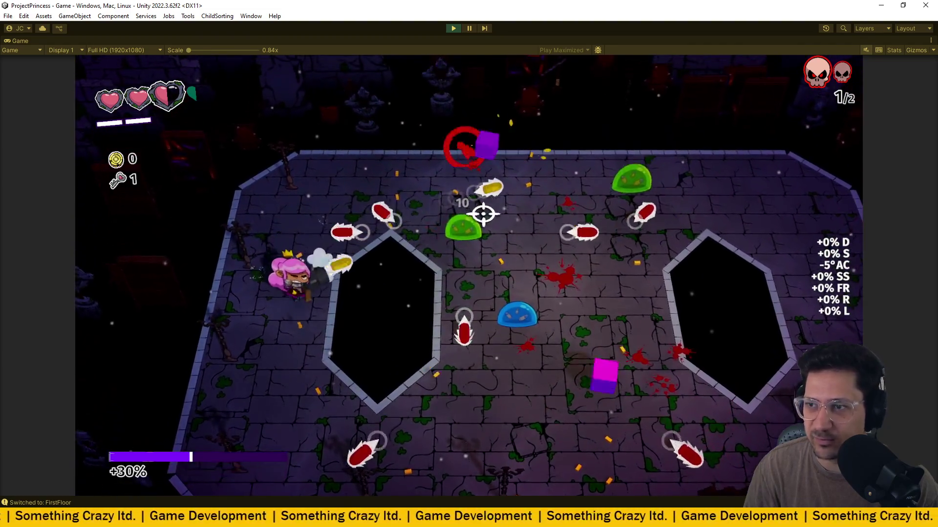
pyautogui.press('d')
pyautogui.press('s')
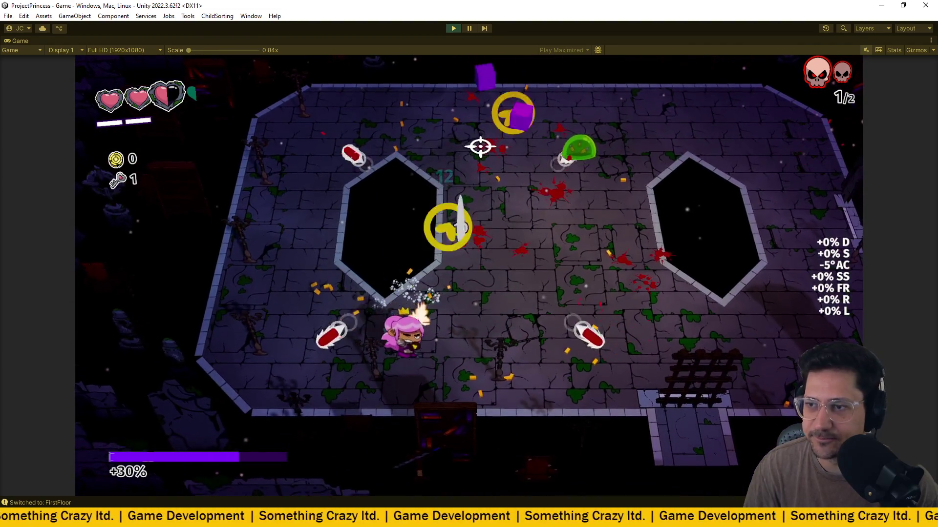
pyautogui.press('s')
pyautogui.press('w')
pyautogui.press('a')
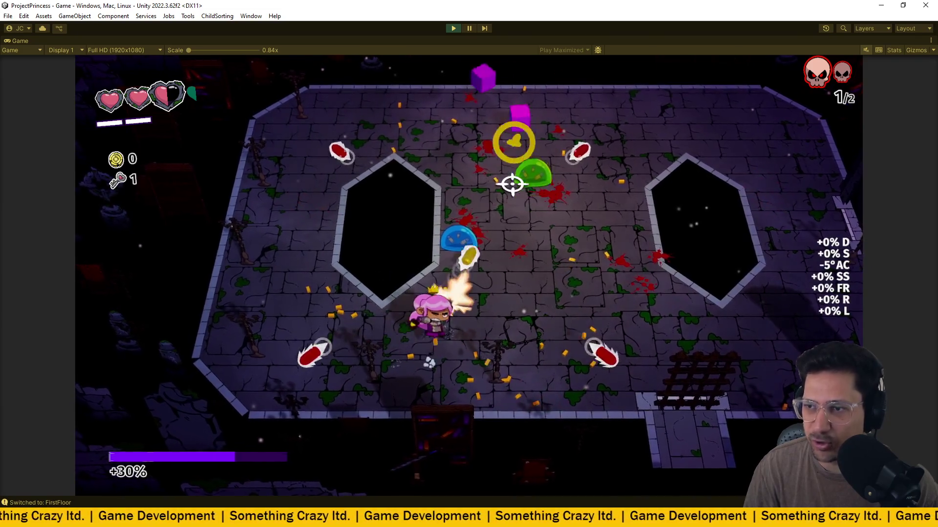
pyautogui.press('w')
pyautogui.press('d')
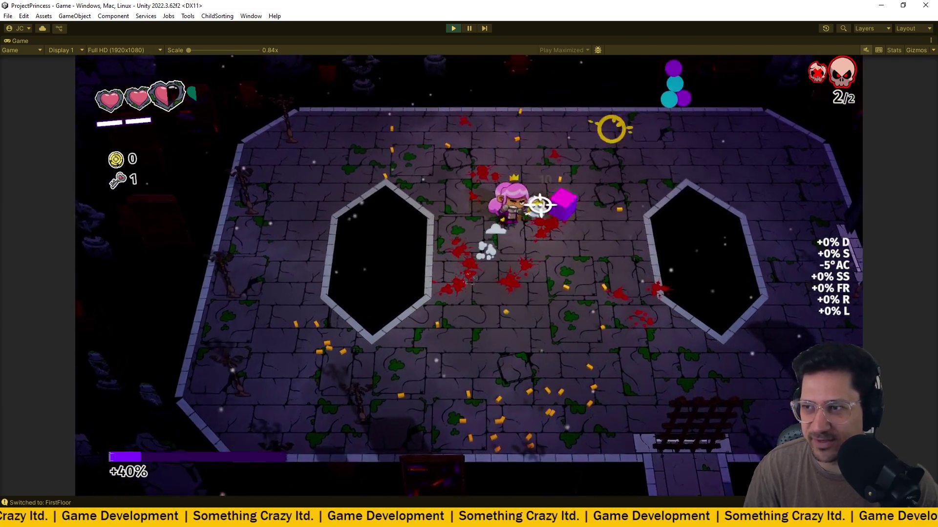
# Reposition the princess and engage the new enemy wave along the top wall.
pyautogui.press('w')
pyautogui.press('d')
pyautogui.press('a')
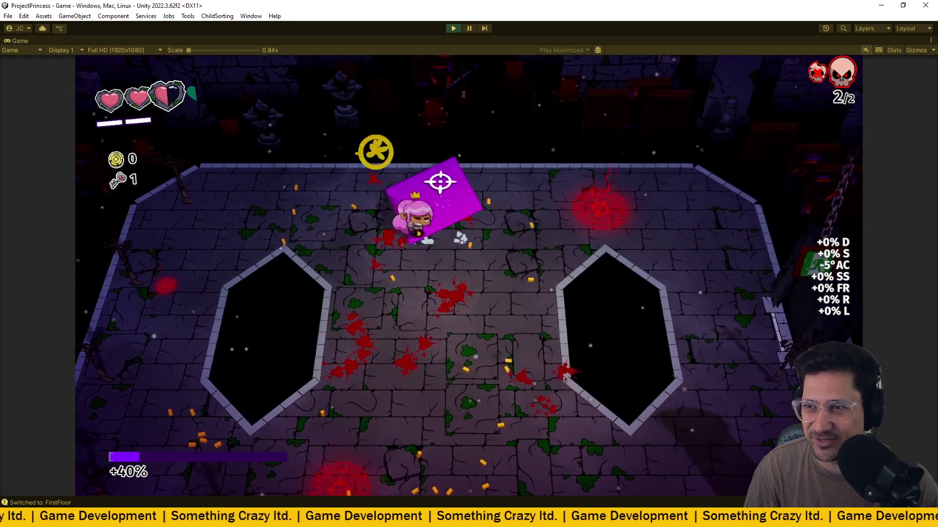
pyautogui.press('s')
pyautogui.press('w')
pyautogui.press('a')
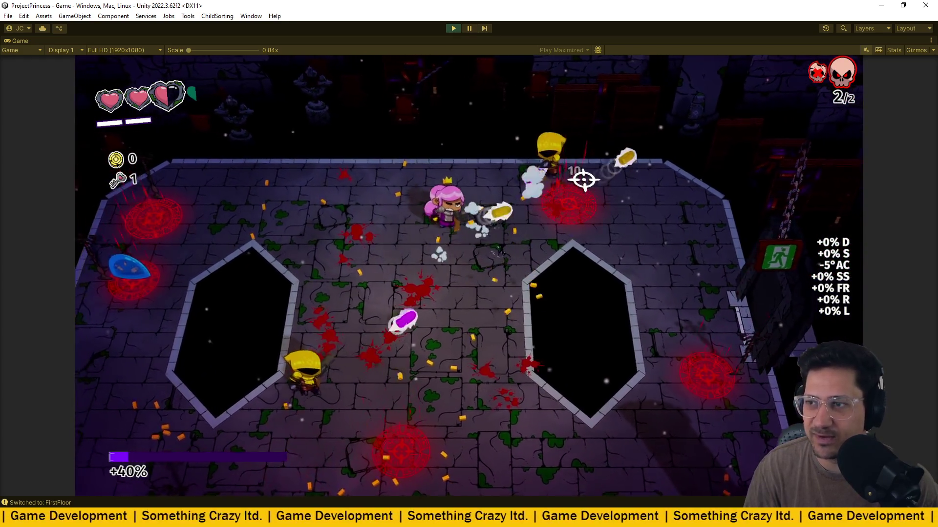
pyautogui.press('d')
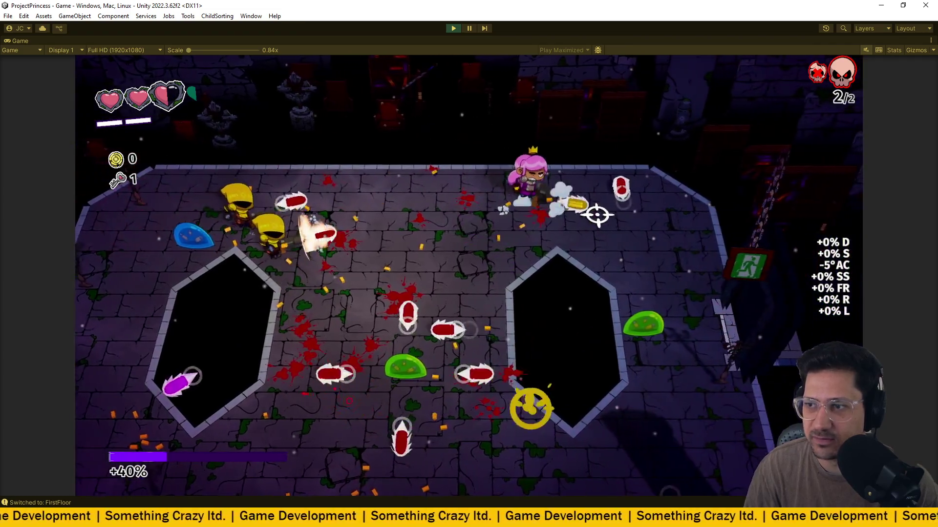
pyautogui.press('d')
pyautogui.press('s')
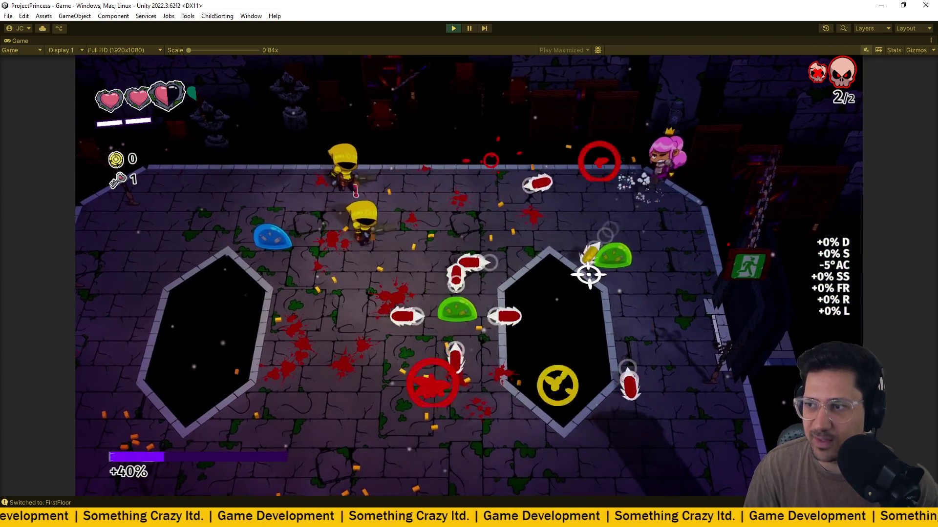
pyautogui.press('s')
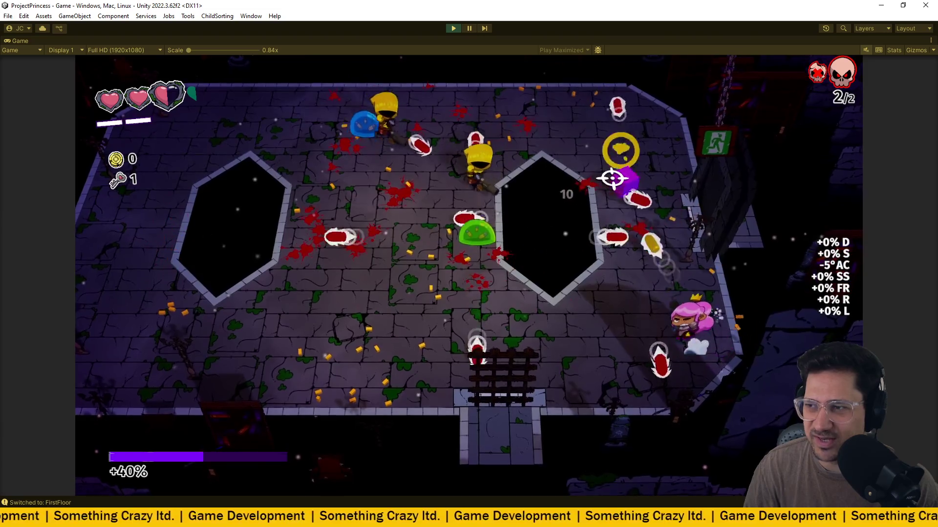
# Keep moving and shooting until the remaining enemies of the wave are defeated.
pyautogui.press('w')
pyautogui.press('a')
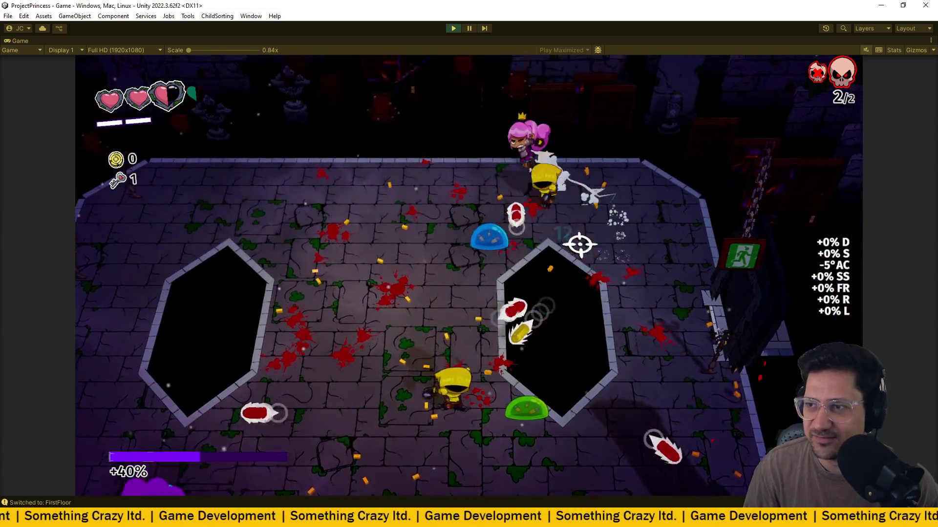
pyautogui.press('s')
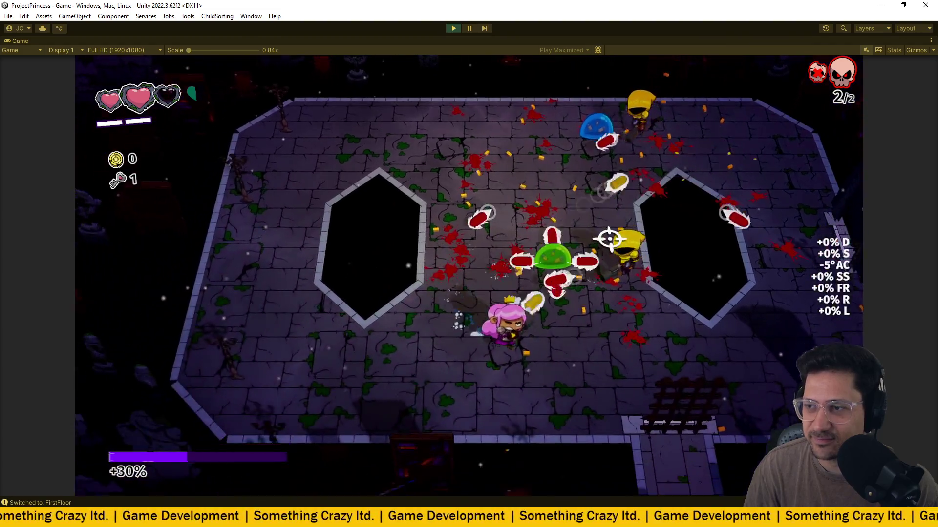
pyautogui.press('s')
pyautogui.press('a')
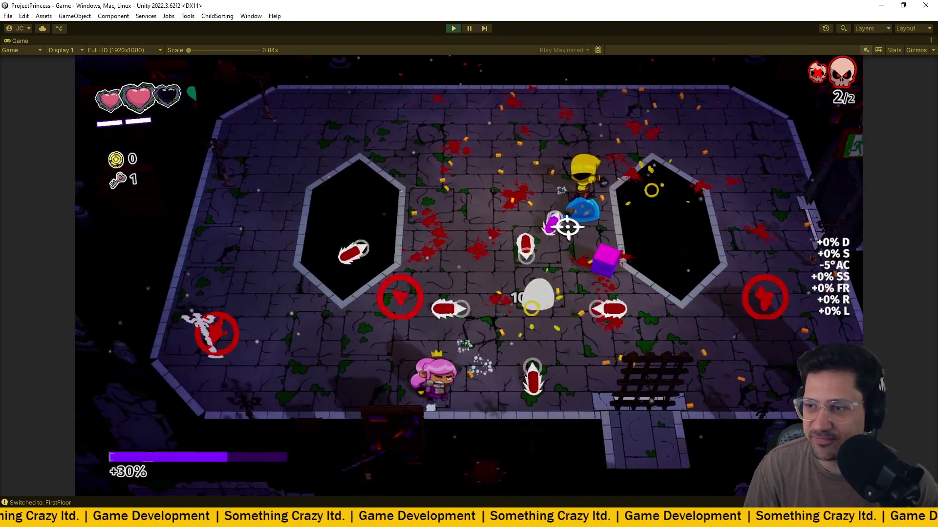
pyautogui.press('a')
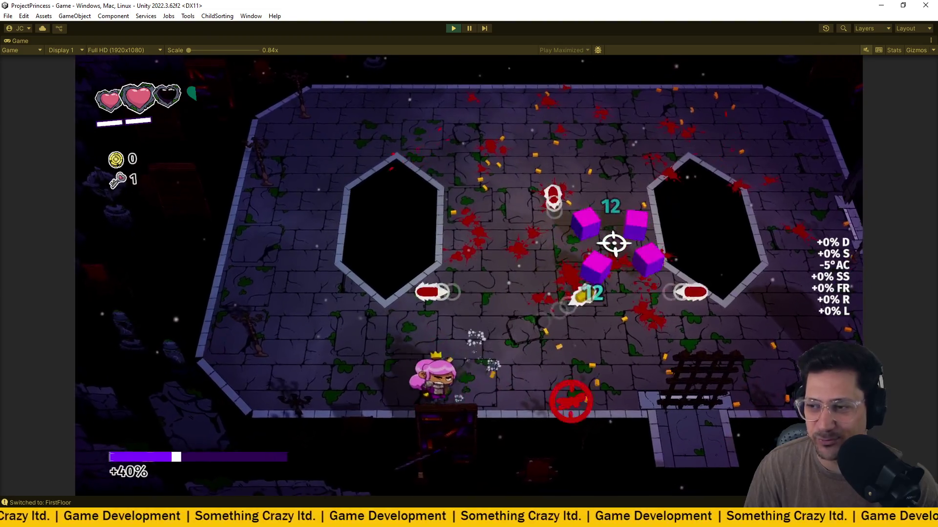
pyautogui.press('w')
pyautogui.press('d')
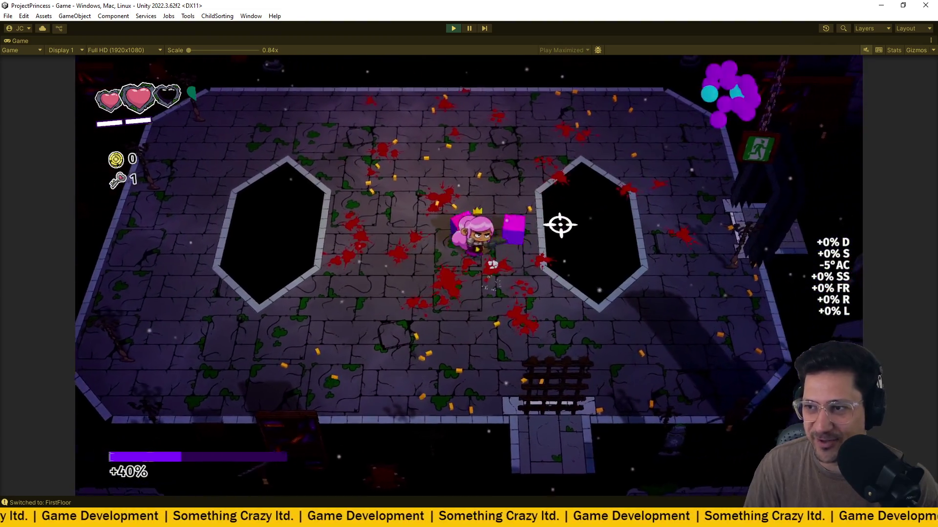
pyautogui.press('w')
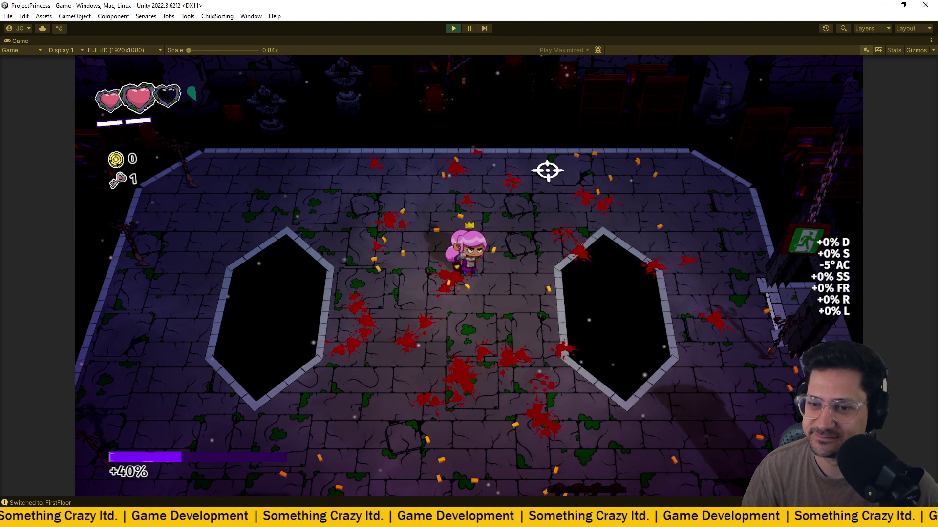
# Exit play mode with Ctrl+P to end the playtest.
pyautogui.hotkey('ctrl', 'p')
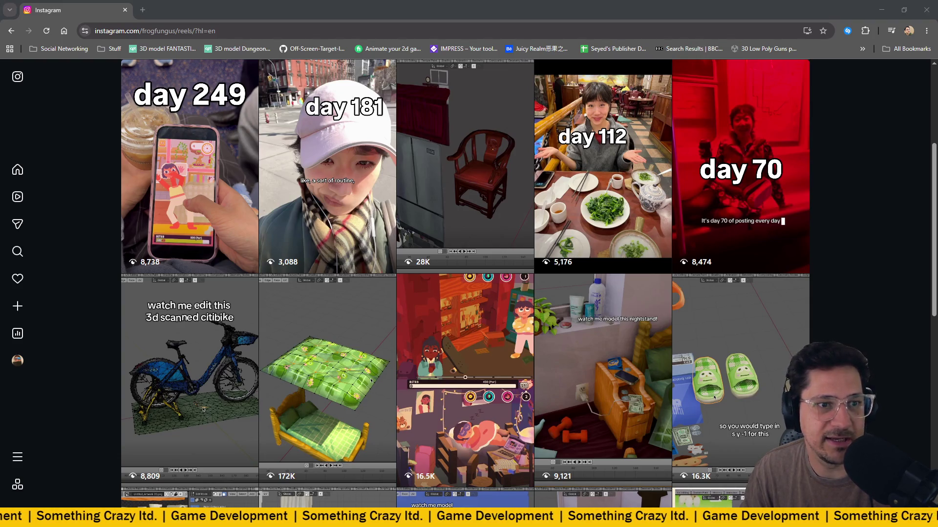
# Expand the profile's list of bio links, then close it.
pyautogui.scroll(4, 717, 311)
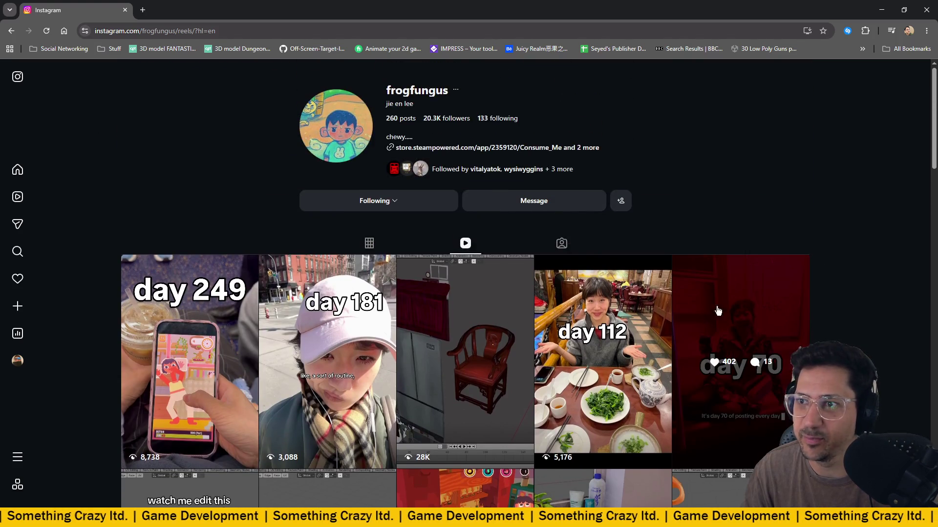
pyautogui.click(589, 148)
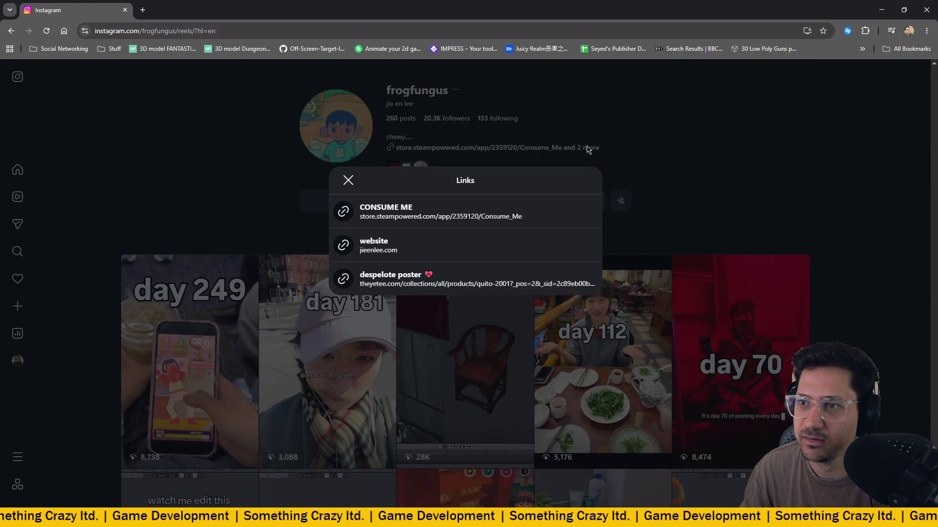
pyautogui.click(643, 136)
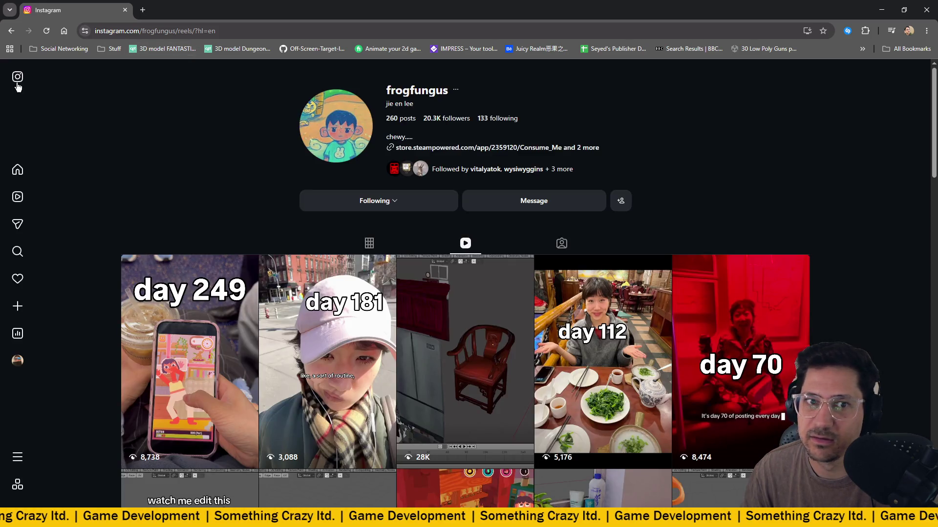
# Find and open the red chair Blender timelapse reel in the grid.
pyautogui.scroll(-3, 189, 151)
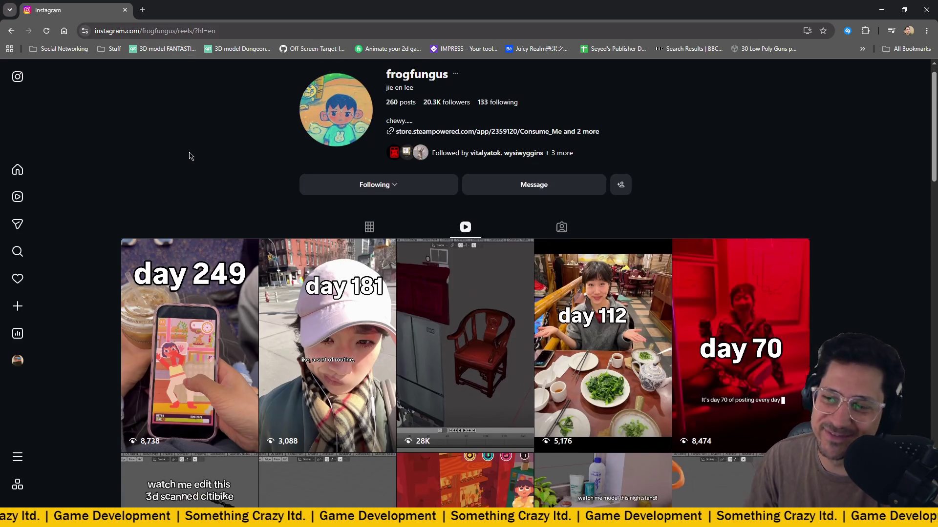
pyautogui.scroll(-2, 381, 245)
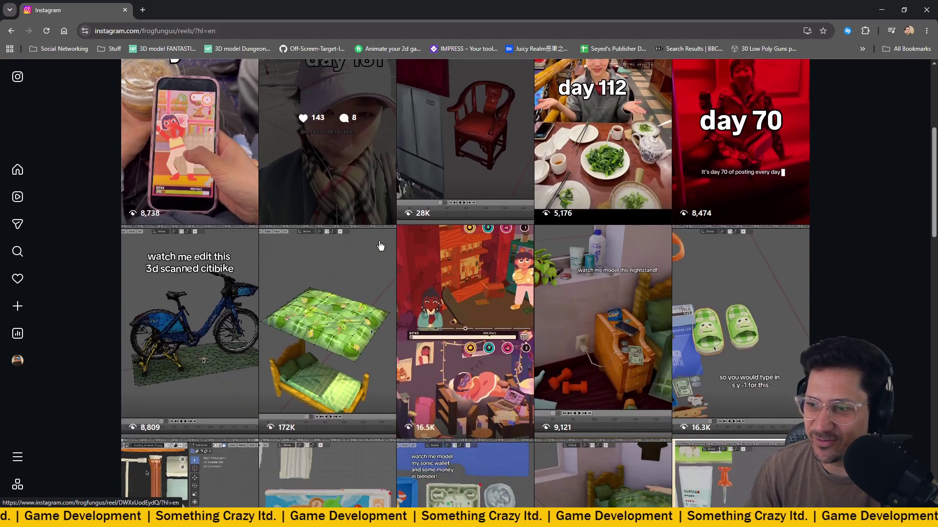
pyautogui.scroll(1, 380, 246)
pyautogui.click(436, 163)
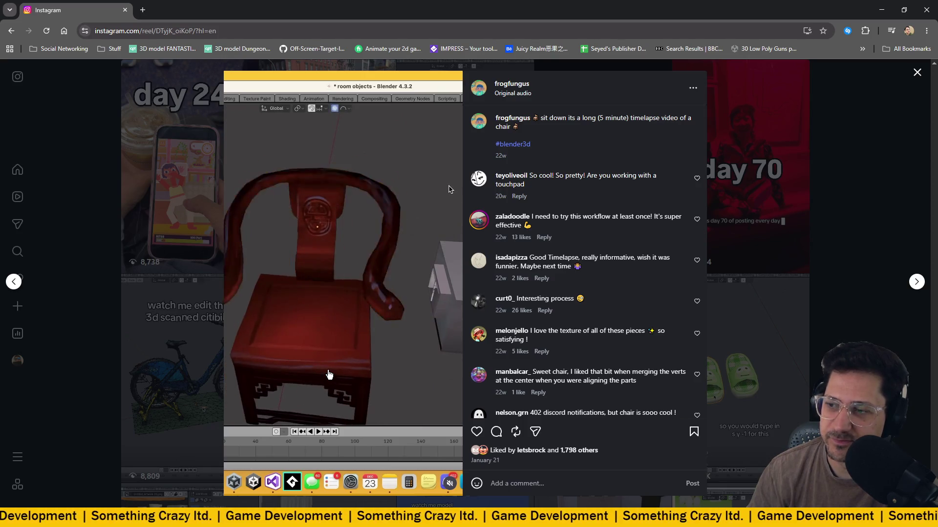
# Bookmark the chair timelapse reel to save it for later.
pyautogui.click(694, 433)
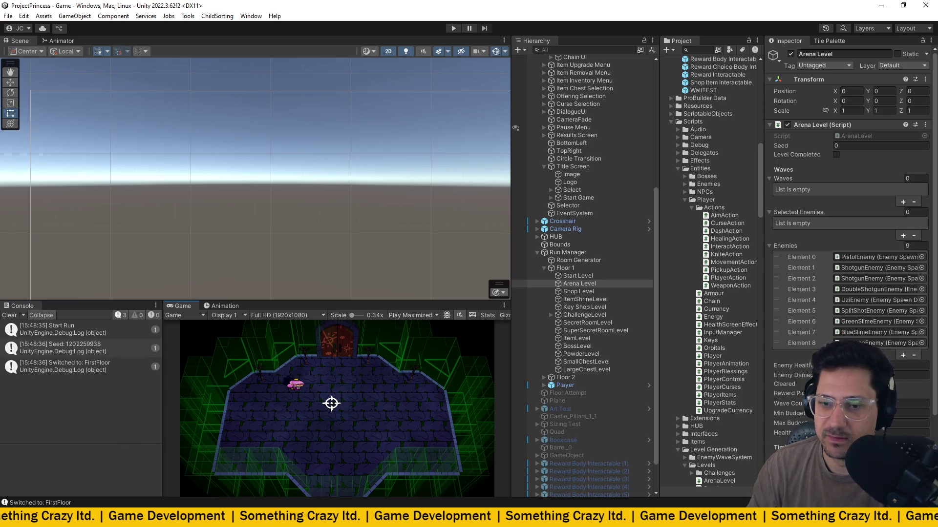
# Inspect the enemy-spawn loop near line 192 of ArenaLevel.cs, then return to Unity.
pyautogui.hotkey('alt', 'Tab')
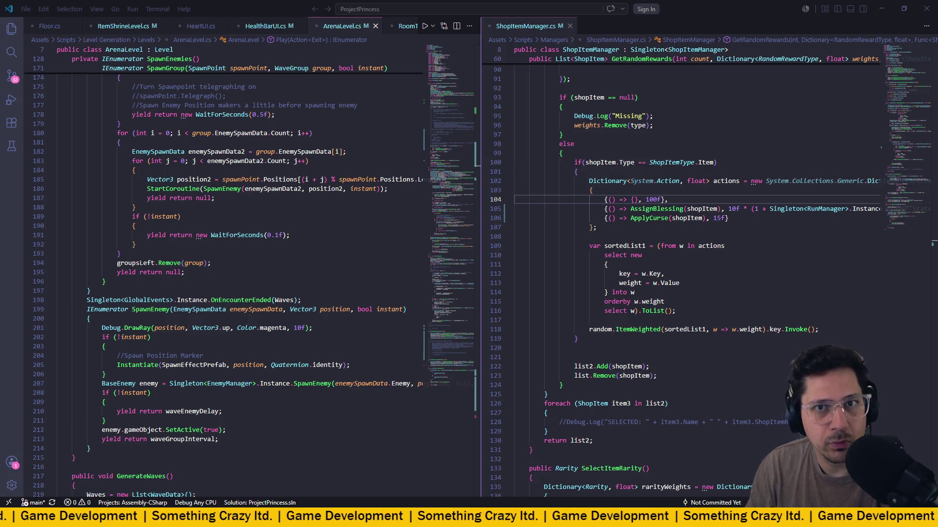
pyautogui.click(174, 225)
pyautogui.click(318, 240)
pyautogui.scroll(-1, 318, 238)
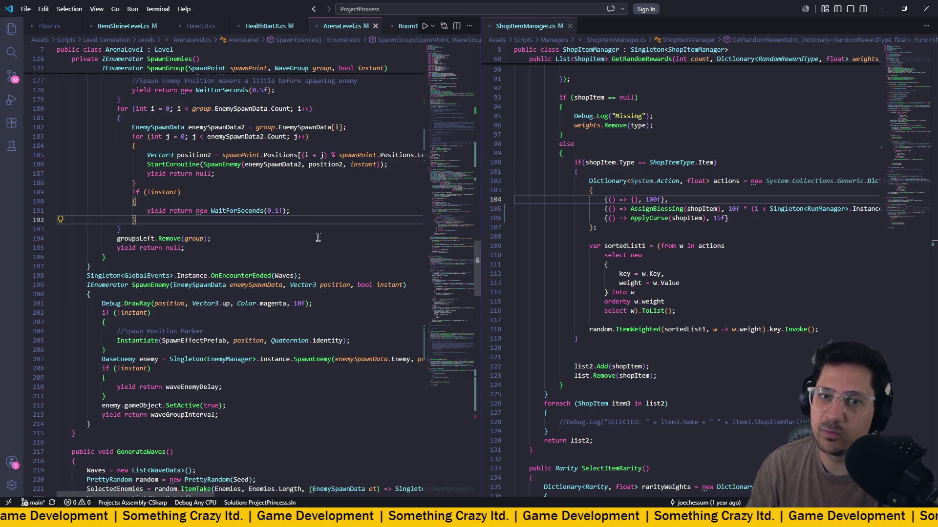
pyautogui.hotkey('alt', 'Tab')
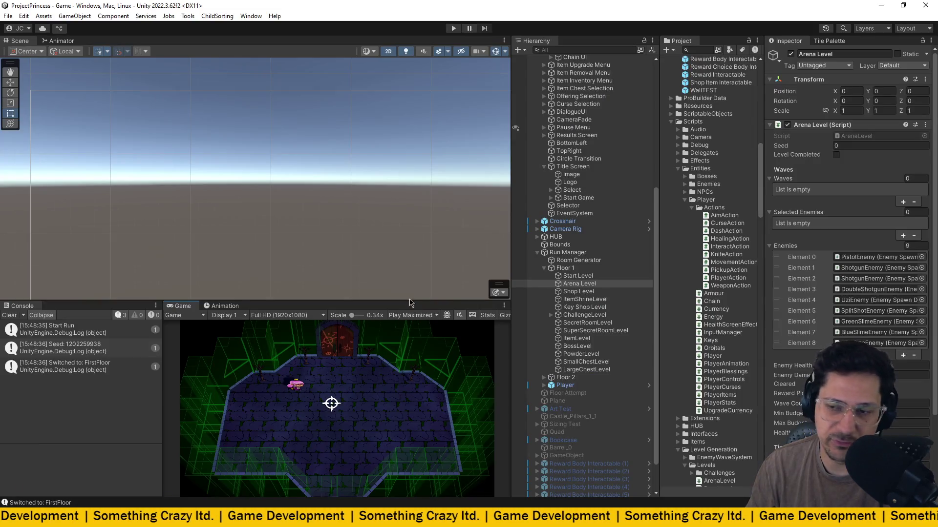
# Enter play mode to load the Another Castle title screen.
pyautogui.click(454, 28)
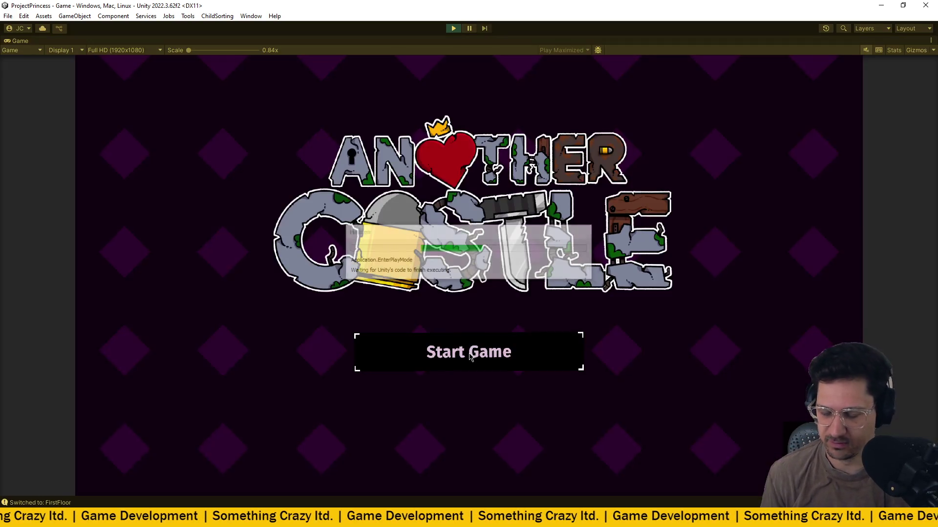
# Start the game, enter the castle, and kill the enemies circling the pit.
pyautogui.click(469, 357)
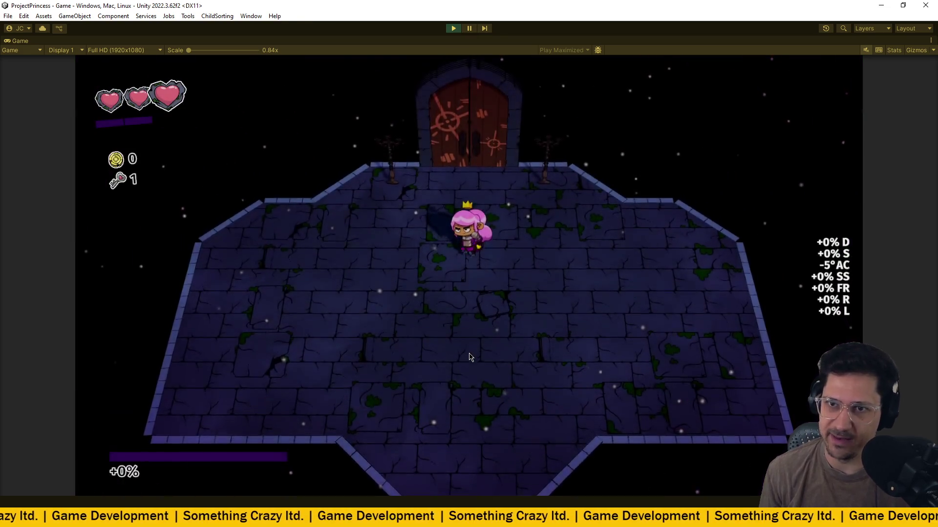
pyautogui.press('w')
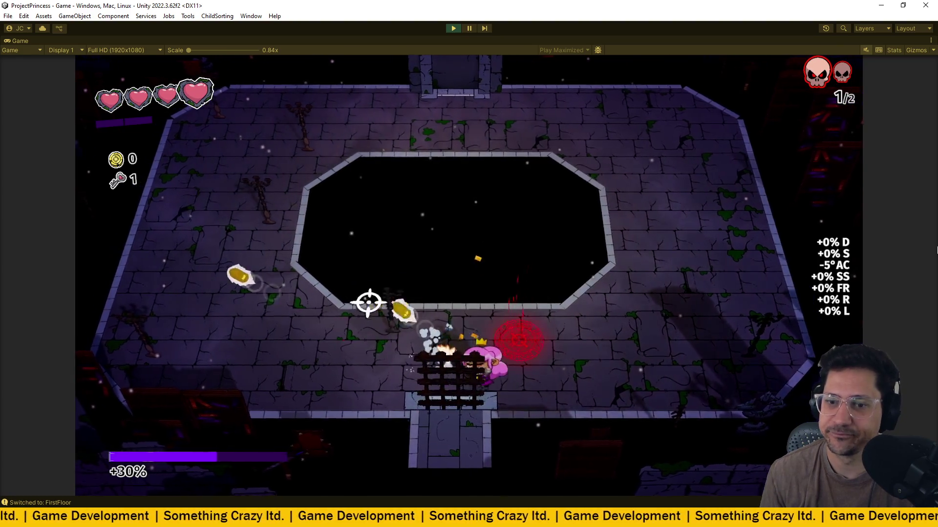
pyautogui.press('space')
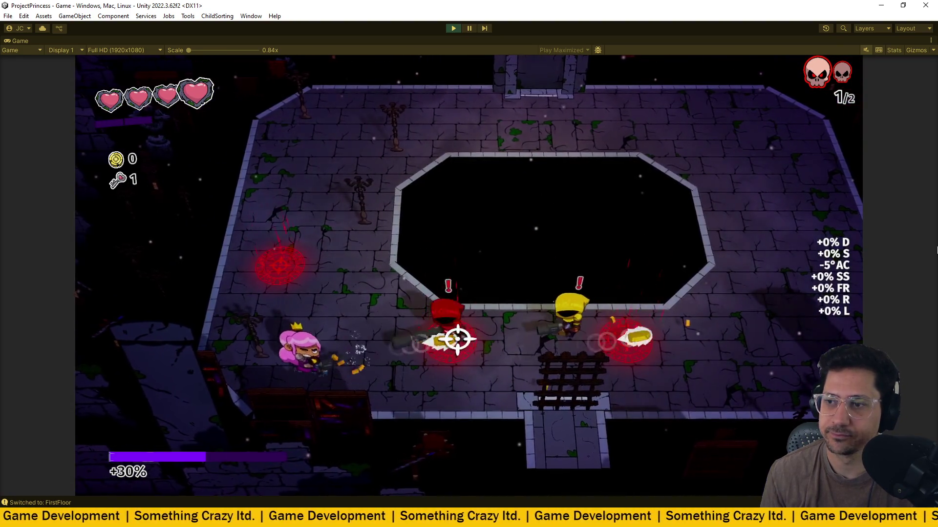
pyautogui.press('d')
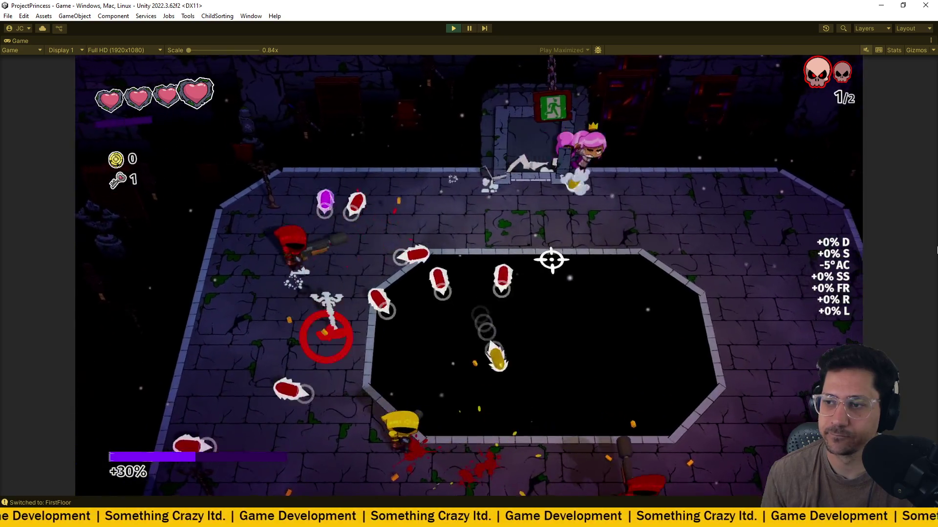
pyautogui.press('s')
pyautogui.press('a')
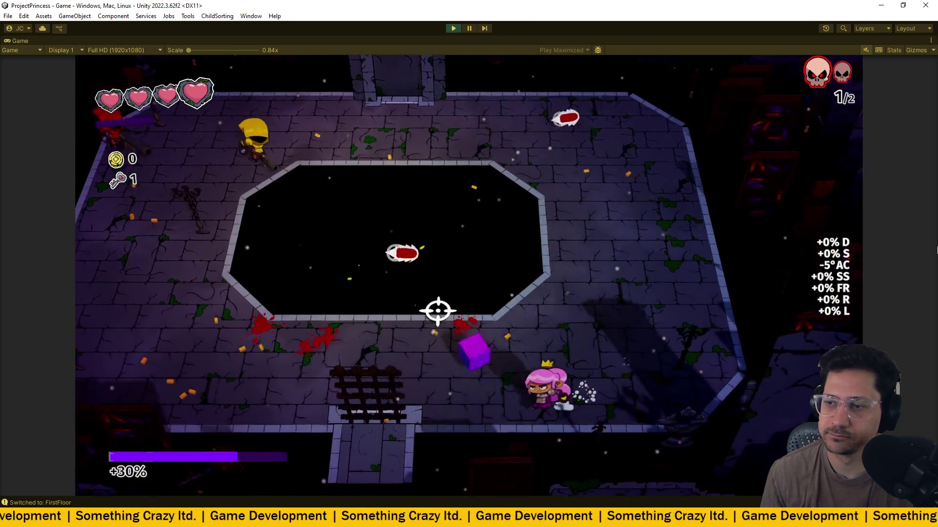
pyautogui.press('a')
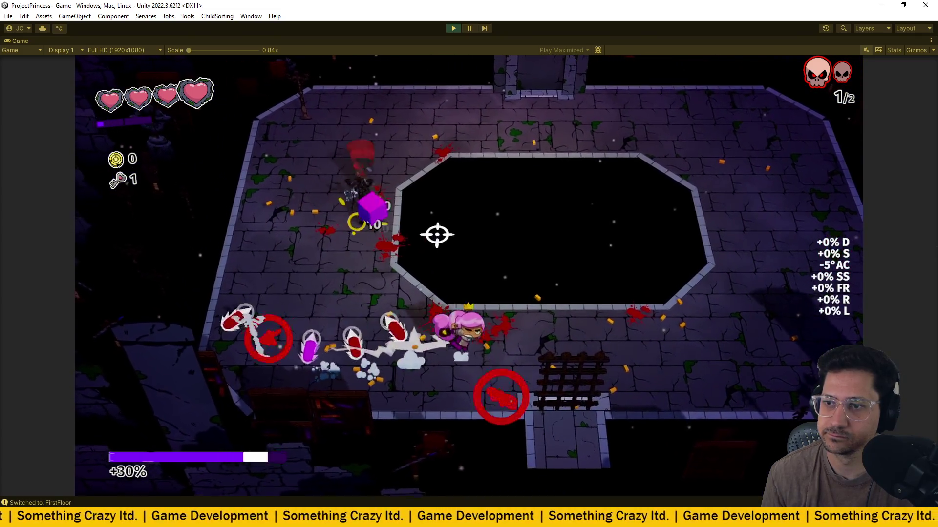
pyautogui.press('a')
pyautogui.press('w')
# Run around the pit to the purple cube pickup until the Open prompt appears.
pyautogui.press('d')
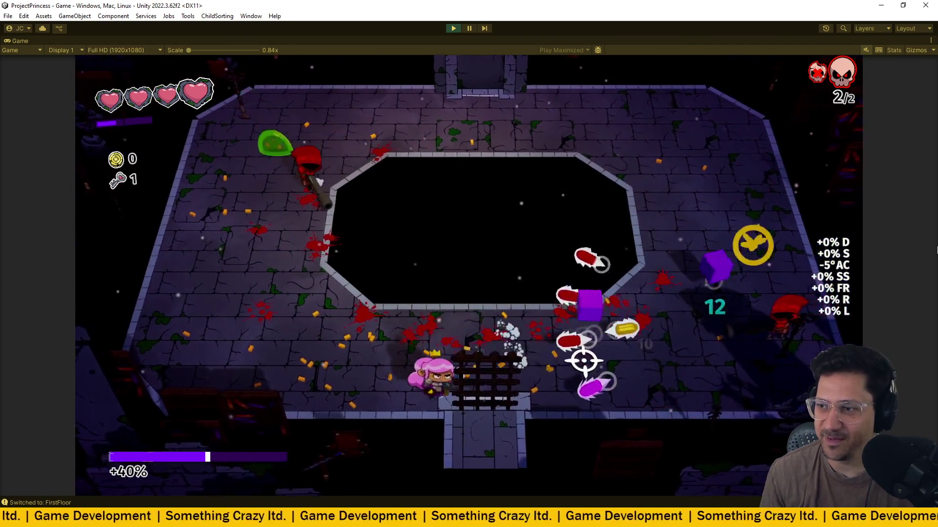
pyautogui.press('w')
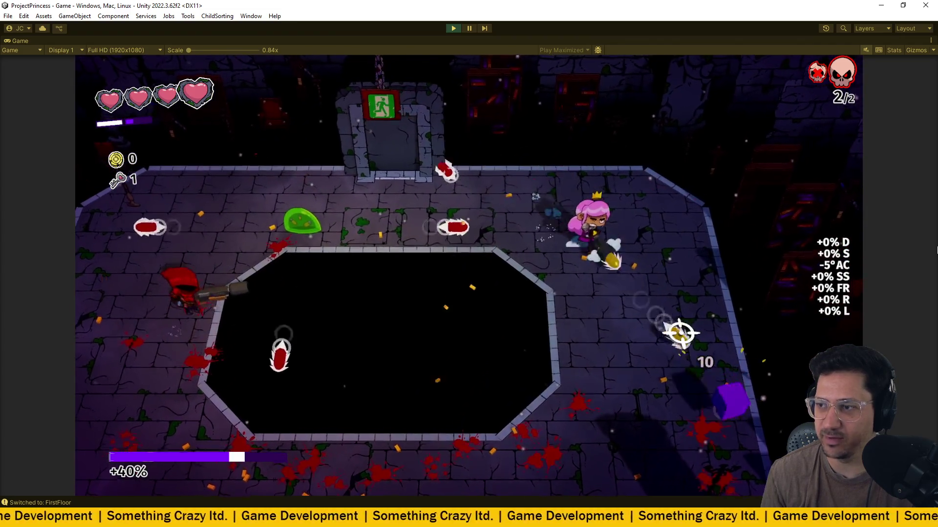
pyautogui.press('s')
pyautogui.press('d')
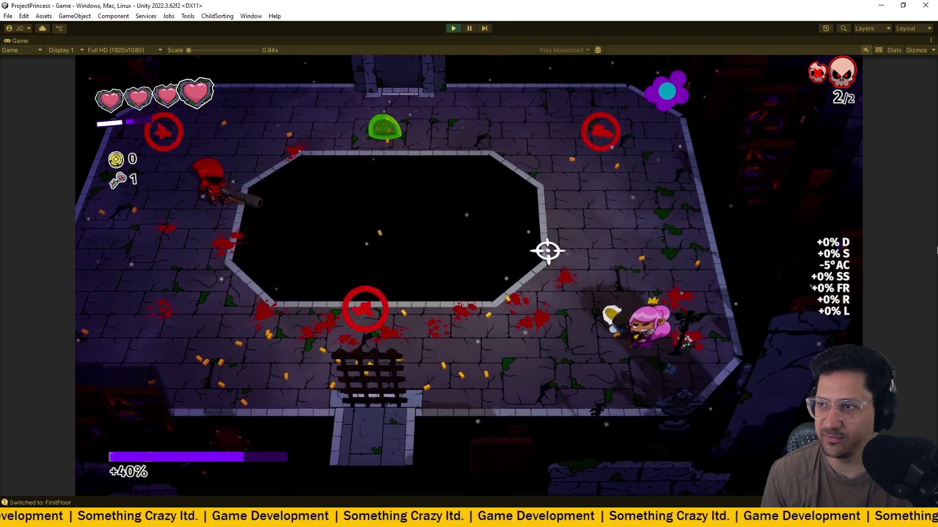
pyautogui.press('w')
pyautogui.press('a')
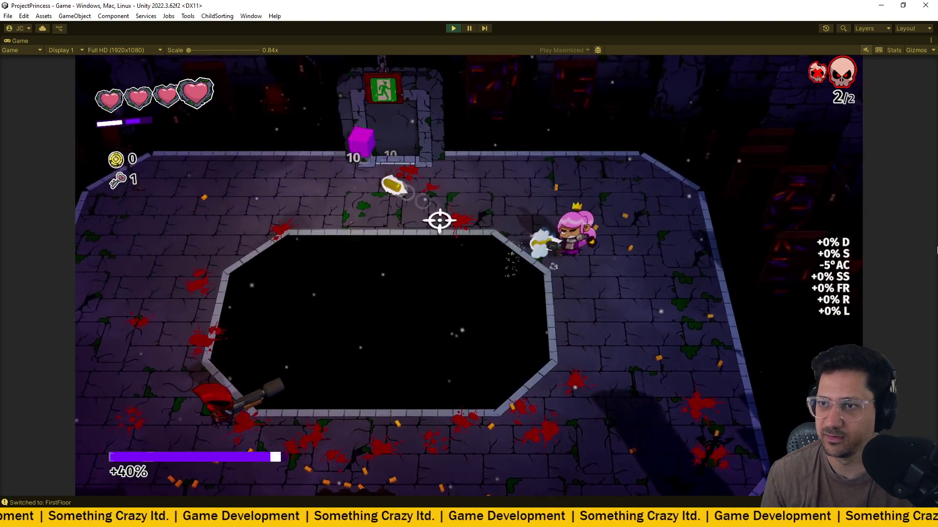
pyautogui.press('a')
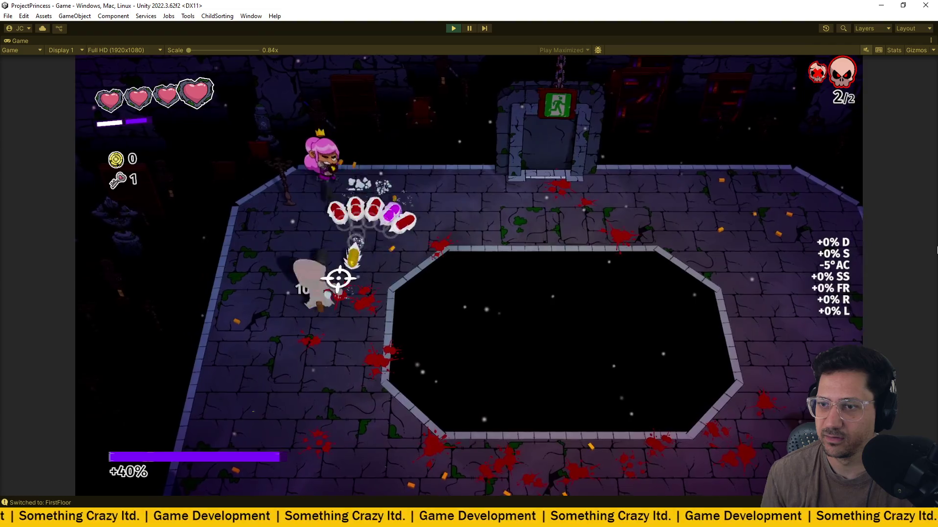
pyautogui.press('s')
pyautogui.press('d')
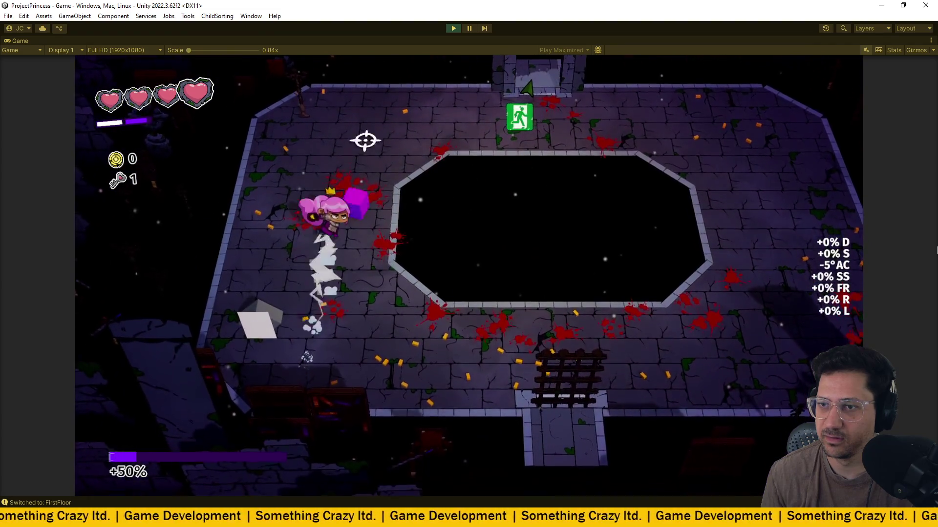
pyautogui.press('a')
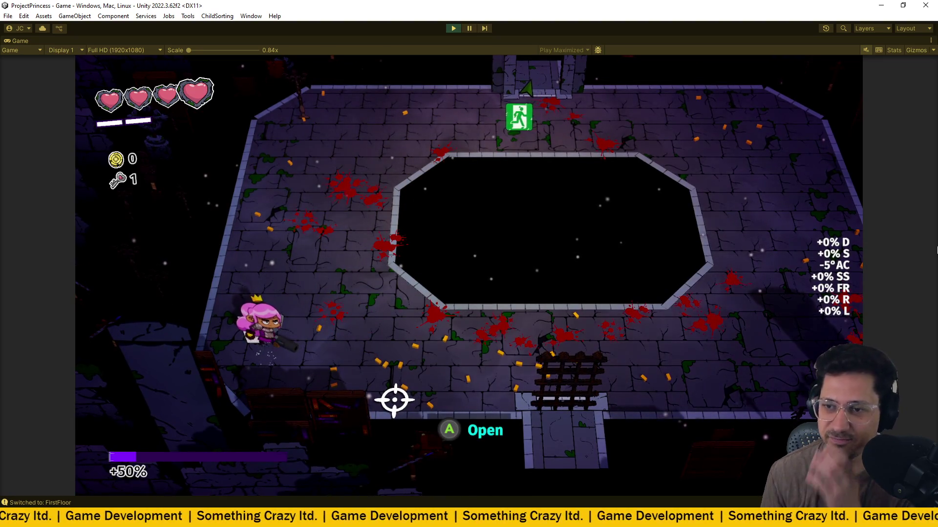
# Open the reward and take the Golden Hammer over the orbital and BIG SWORD options.
pyautogui.press('e')
pyautogui.press('Right')
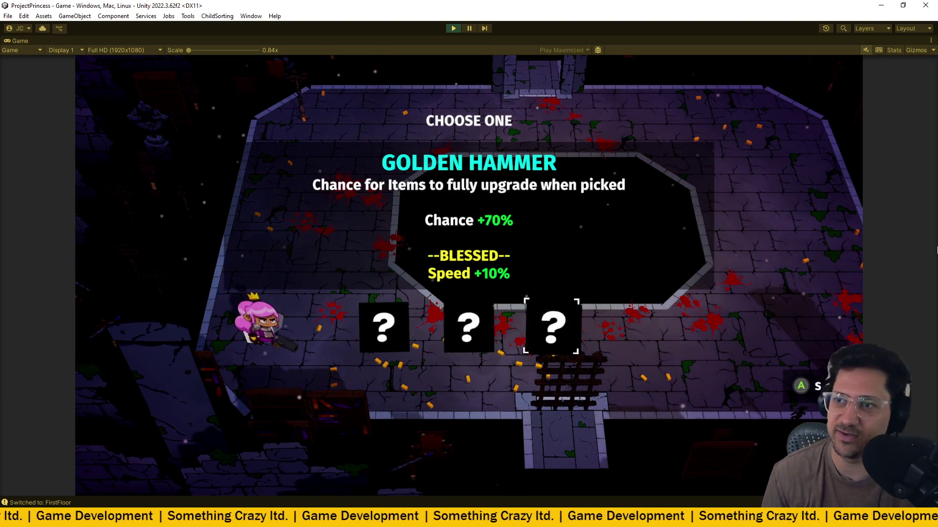
pyautogui.press('Left')
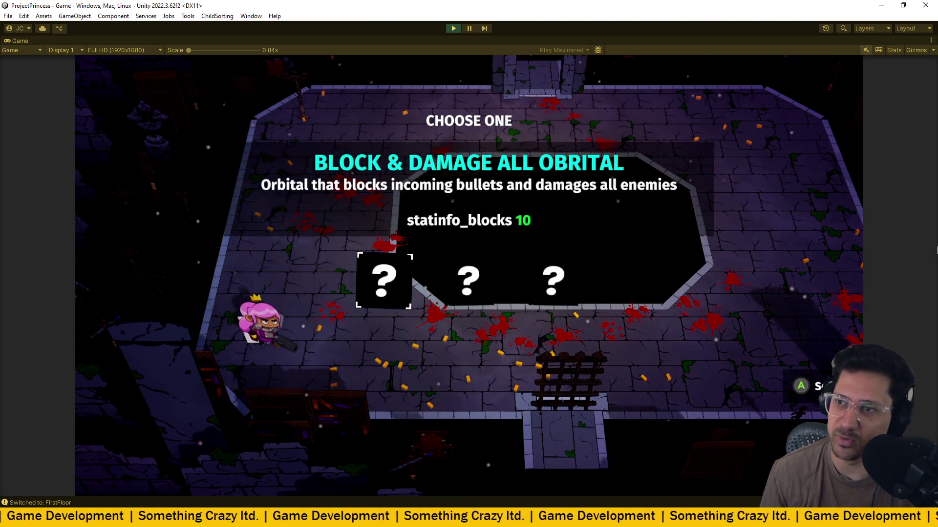
pyautogui.press('Right')
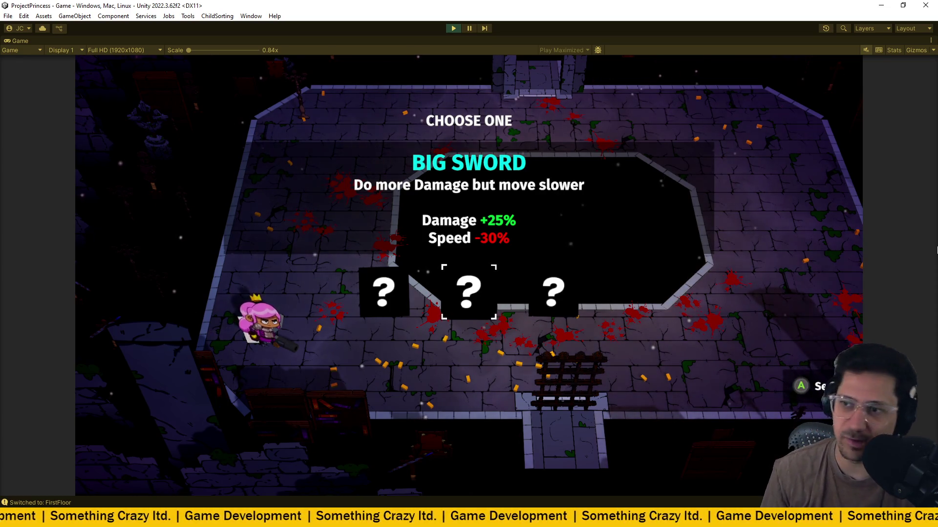
pyautogui.press('Right')
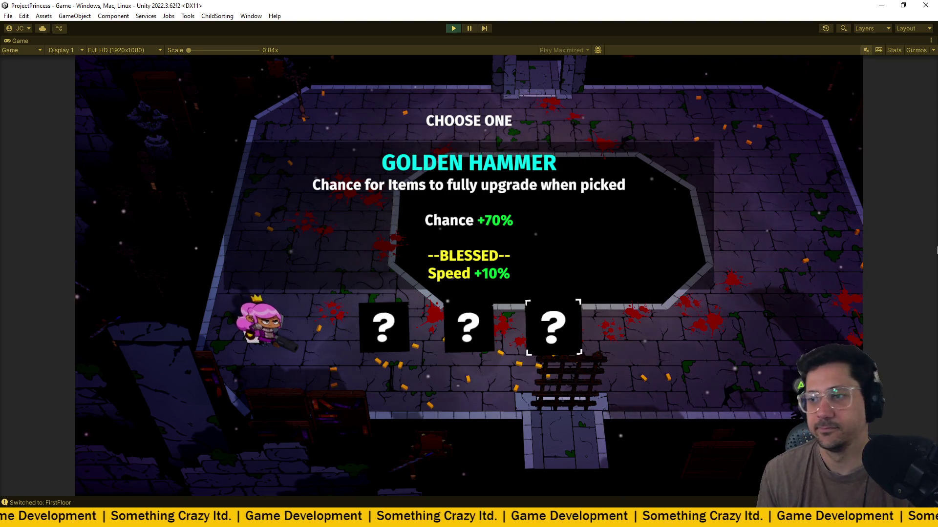
pyautogui.press('space')
# Walk the princess right and up through the exit into the next stone room.
pyautogui.press('d')
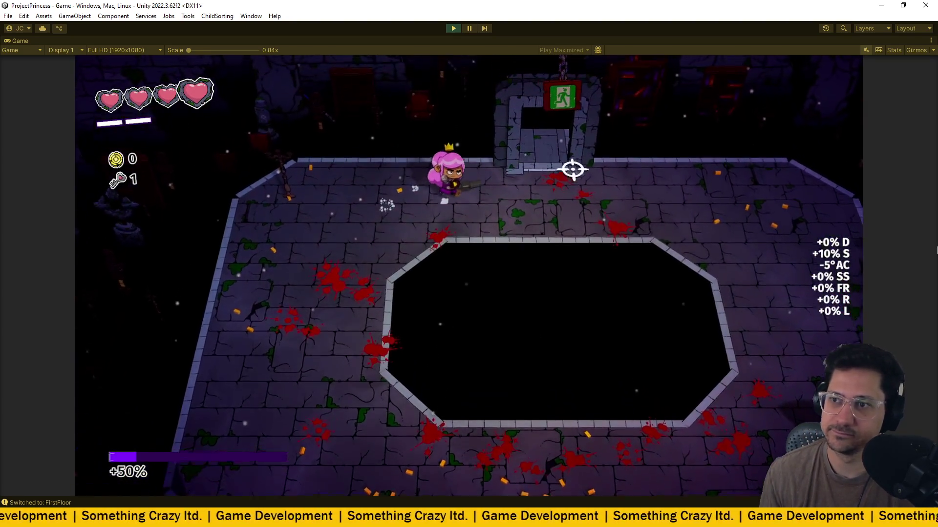
pyautogui.press('w')
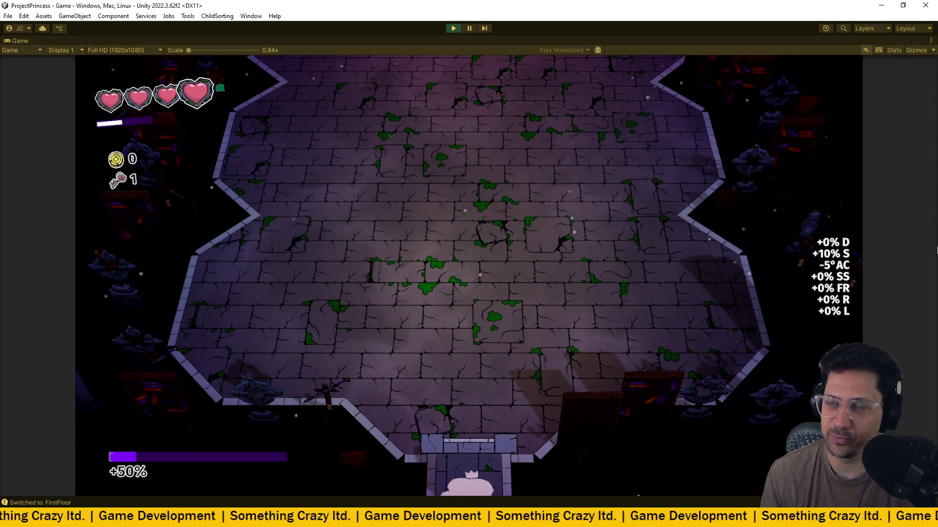
# Enter the new room and shoot down the first enemies, including the magenta one.
pyautogui.press('w')
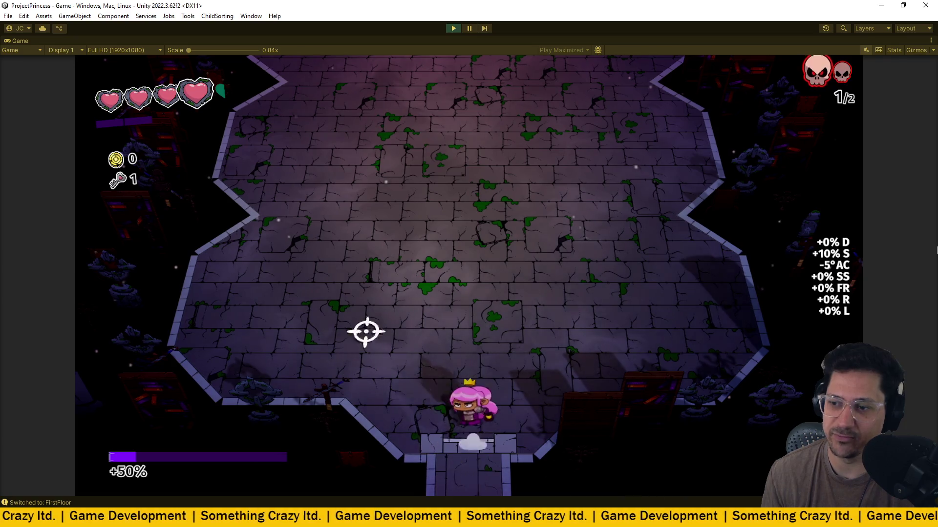
pyautogui.click(551, 345)
pyautogui.press('w')
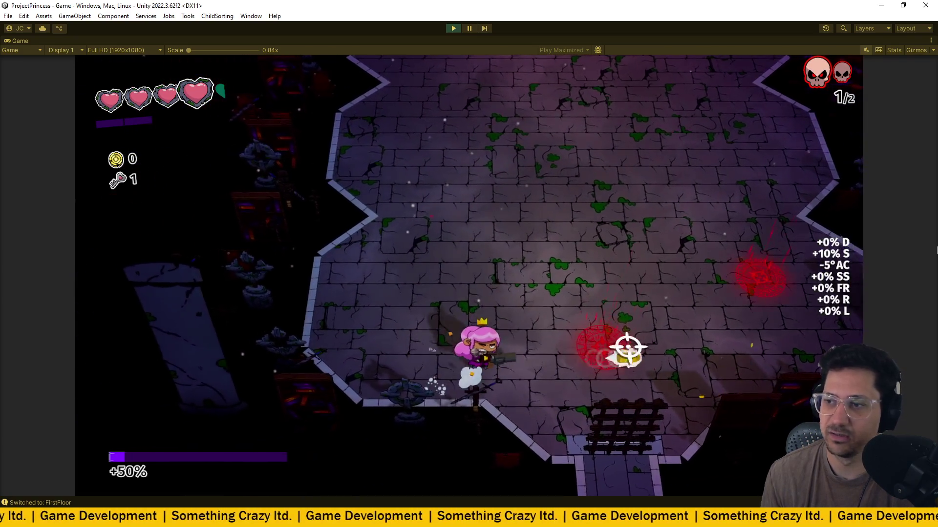
pyautogui.click(651, 324)
pyautogui.press('d')
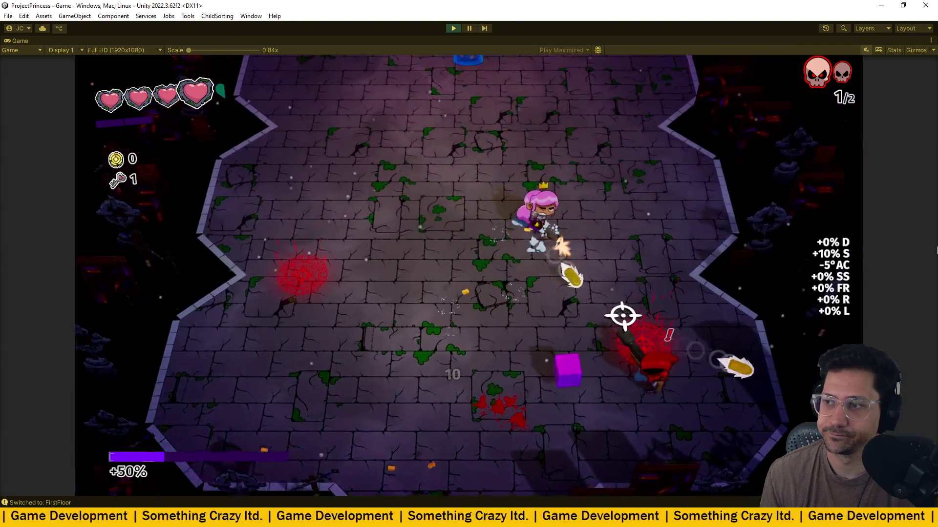
pyautogui.click(532, 448)
pyautogui.press('s')
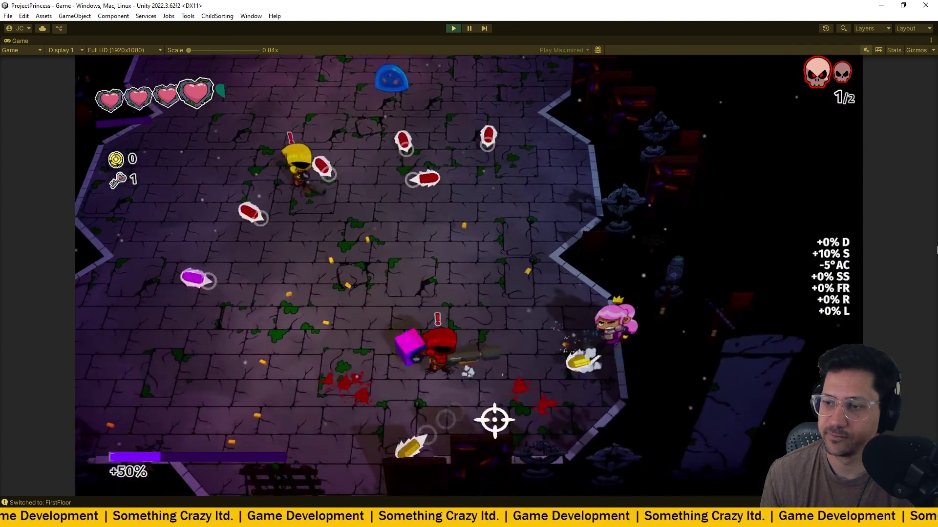
pyautogui.click(411, 304)
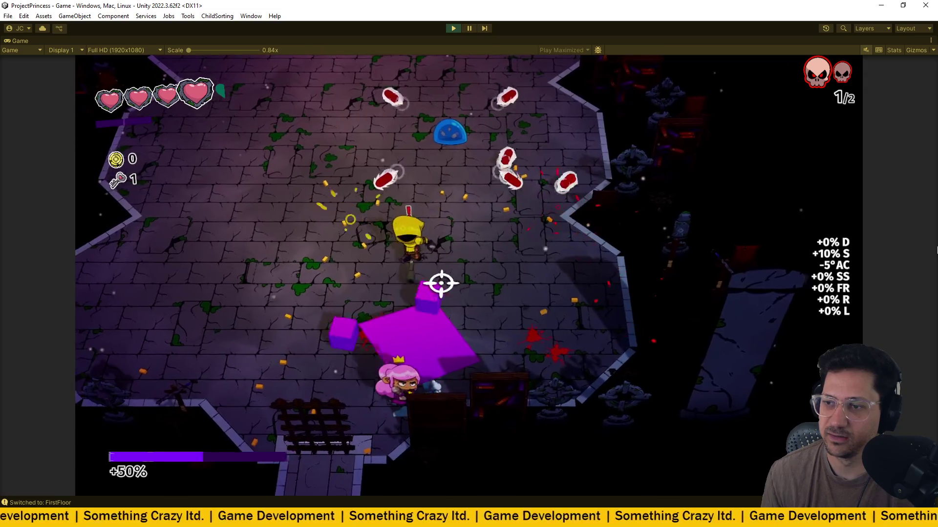
pyautogui.press('d')
pyautogui.click(534, 314)
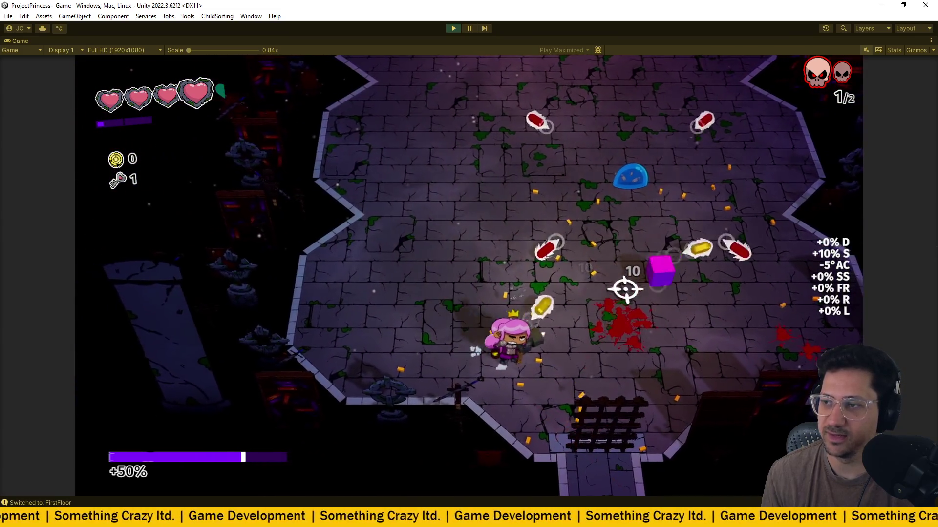
pyautogui.press('a')
pyautogui.click(555, 216)
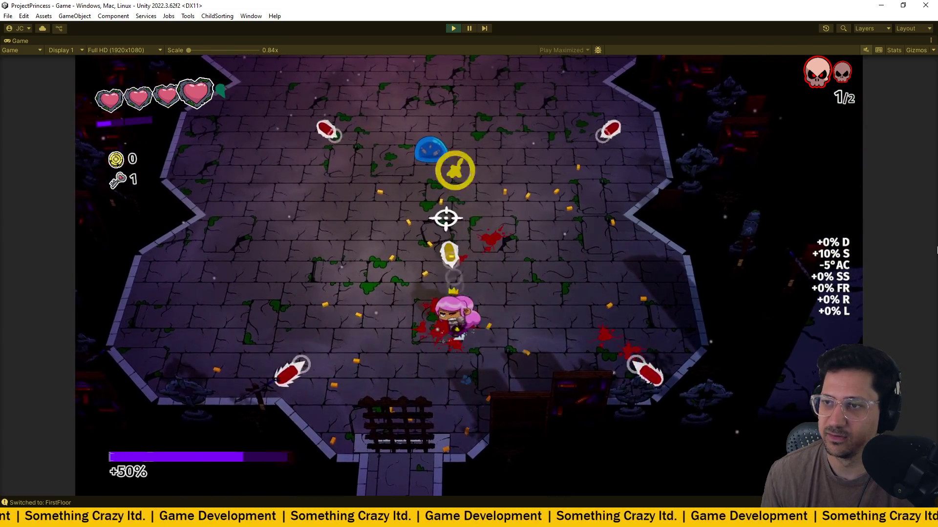
# Keep fighting across the room, dodging bullets while killing another magenta enemy and attackers.
pyautogui.press('w')
pyautogui.click(465, 149)
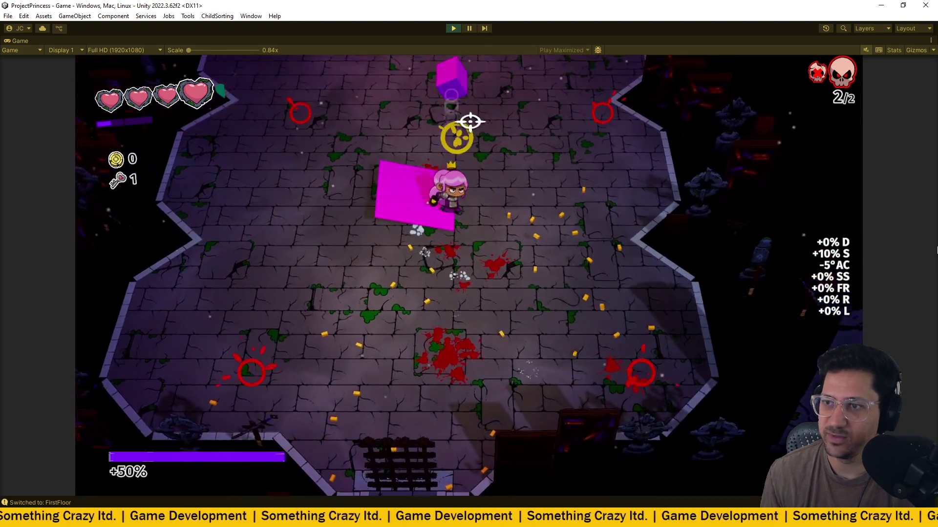
pyautogui.press('w')
pyautogui.click(590, 415)
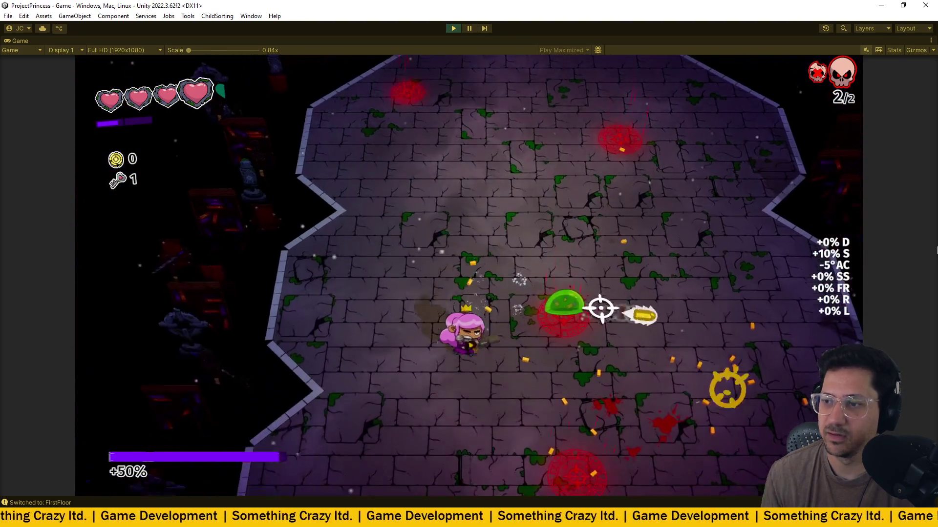
pyautogui.press('s')
pyautogui.click(602, 308)
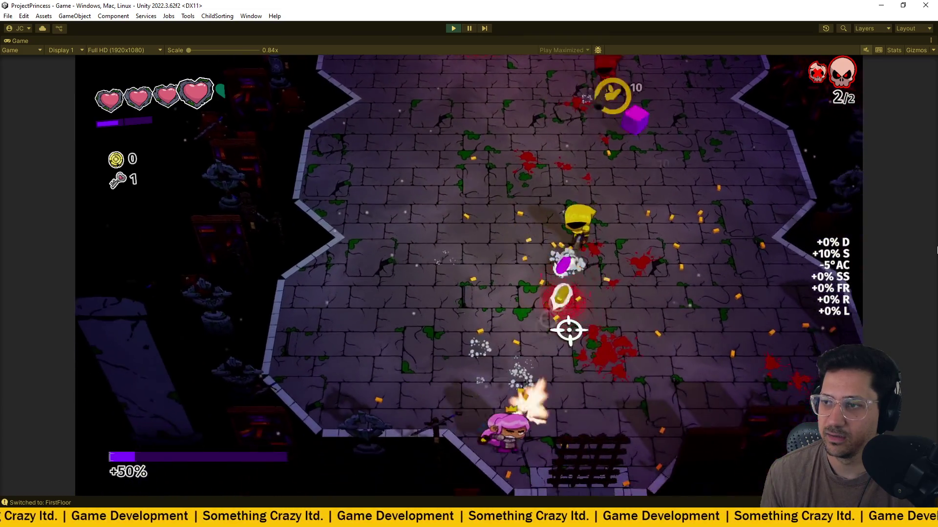
pyautogui.press('w')
pyautogui.press('d')
pyautogui.click(569, 330)
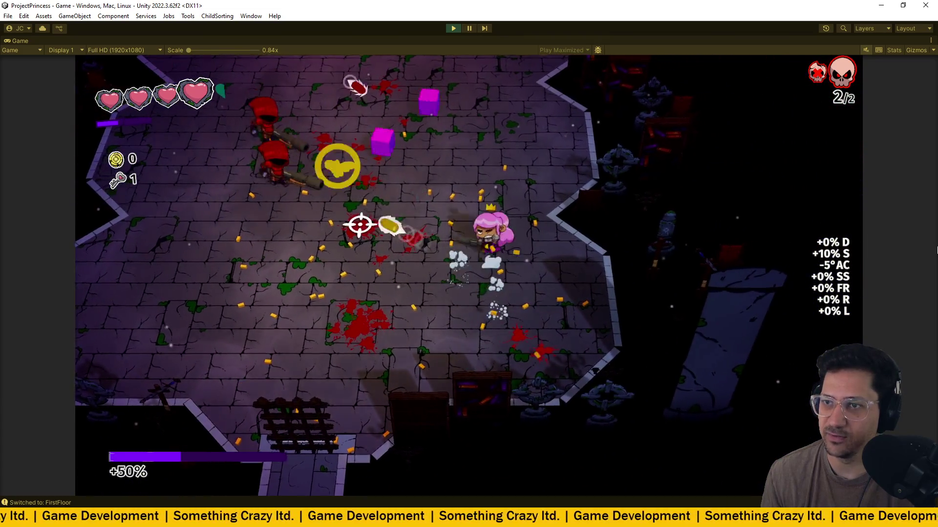
pyautogui.press('s')
pyautogui.press('a')
pyautogui.click(360, 225)
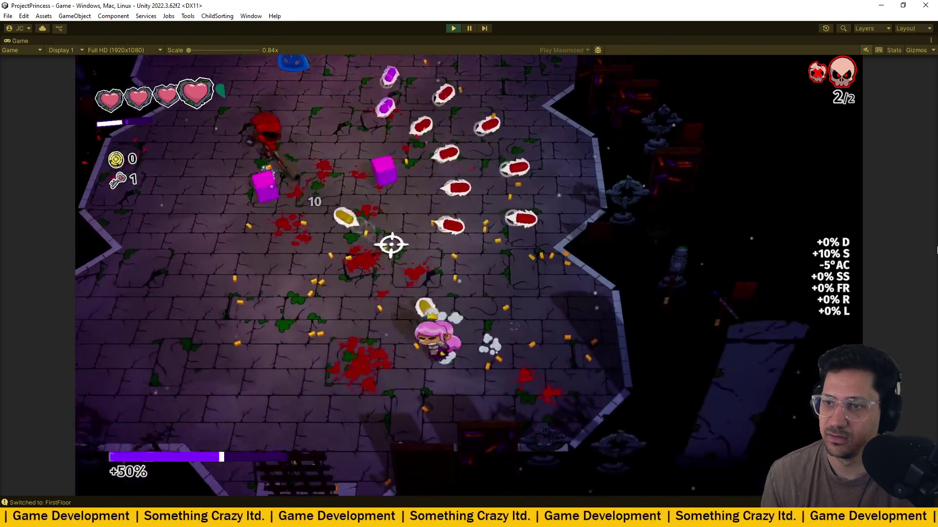
# Finish the last enemies to clear waves 2/2, then step onto the Extra Finger pickup.
pyautogui.press('a')
pyautogui.press('s')
pyautogui.click(392, 245)
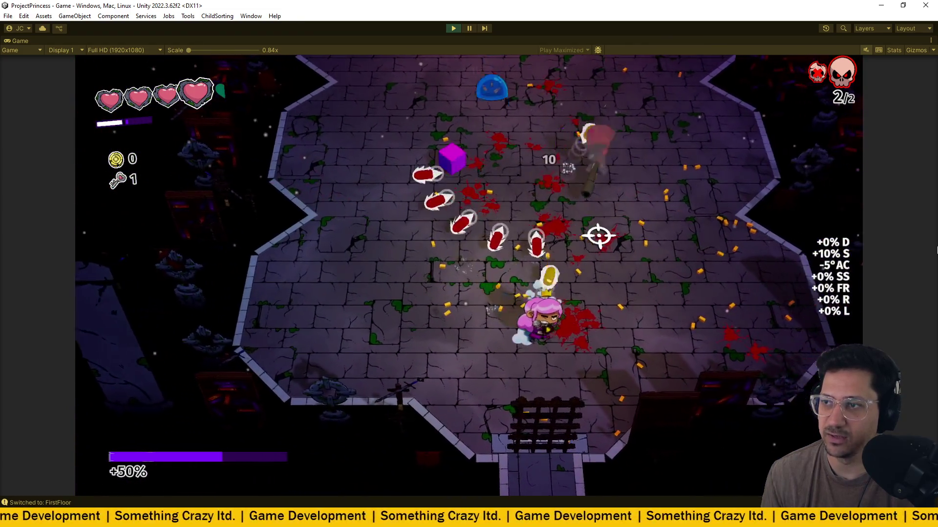
pyautogui.press('a')
pyautogui.click(464, 290)
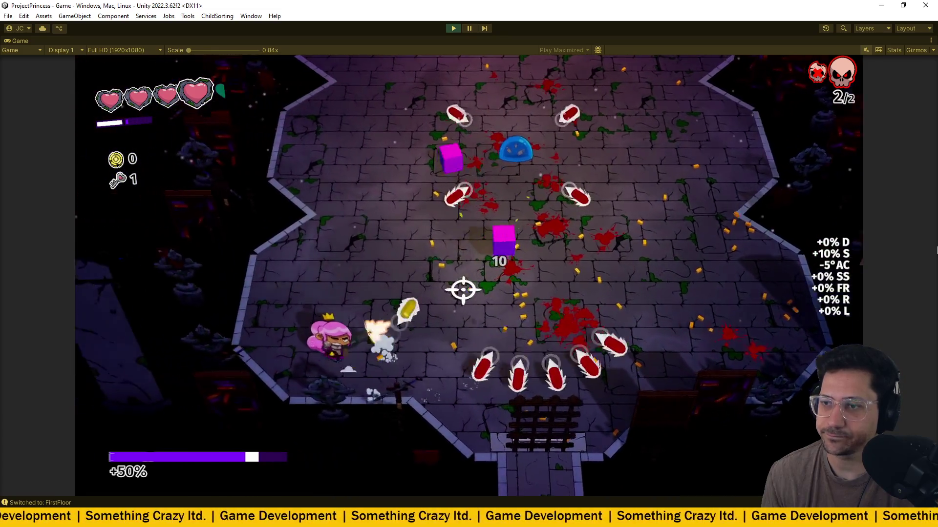
pyautogui.press('d')
pyautogui.click(464, 290)
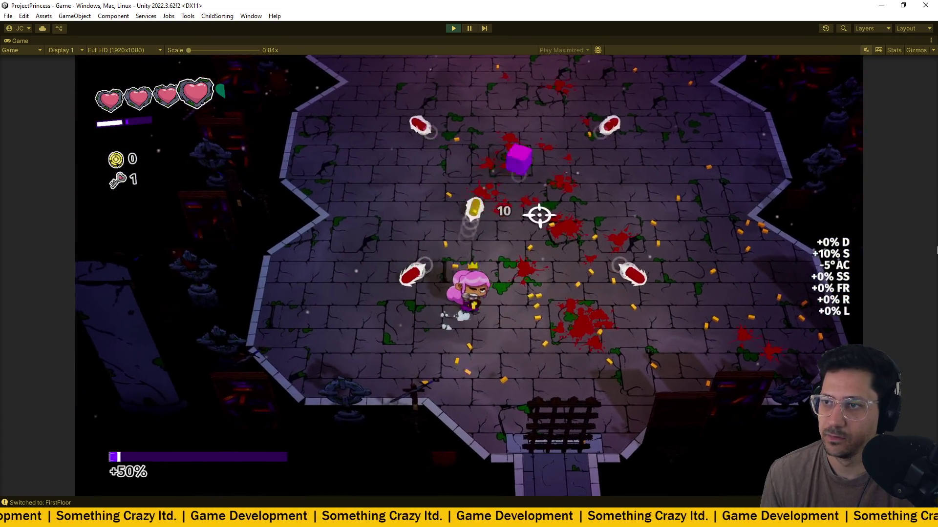
pyautogui.press('w')
pyautogui.click(539, 215)
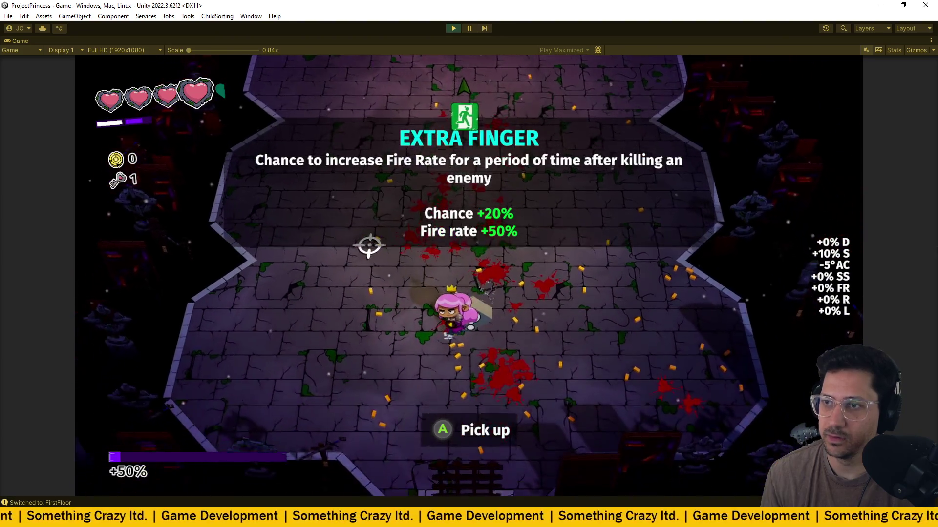
pyautogui.press('w')
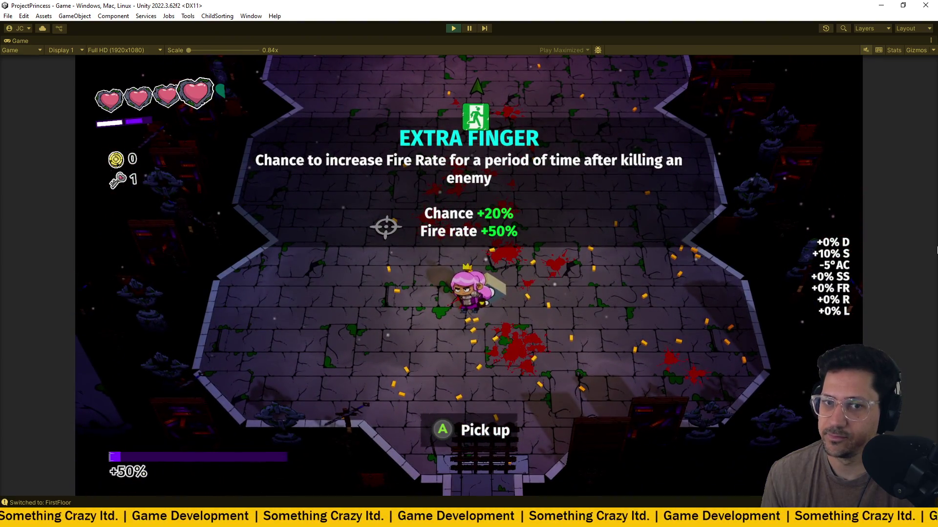